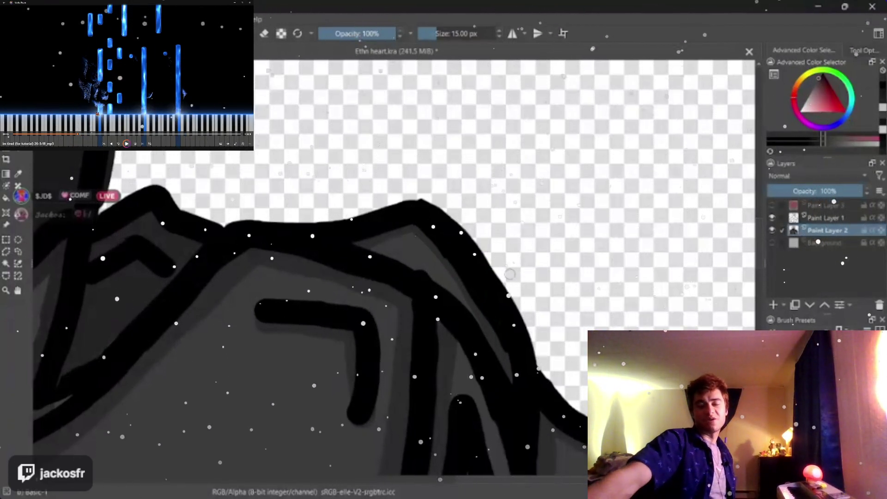
Step: Keep the brush at 15 px, then switch to a 4 px eraser on Paint Layer 1
key(bracketright)
key(bracketleft)
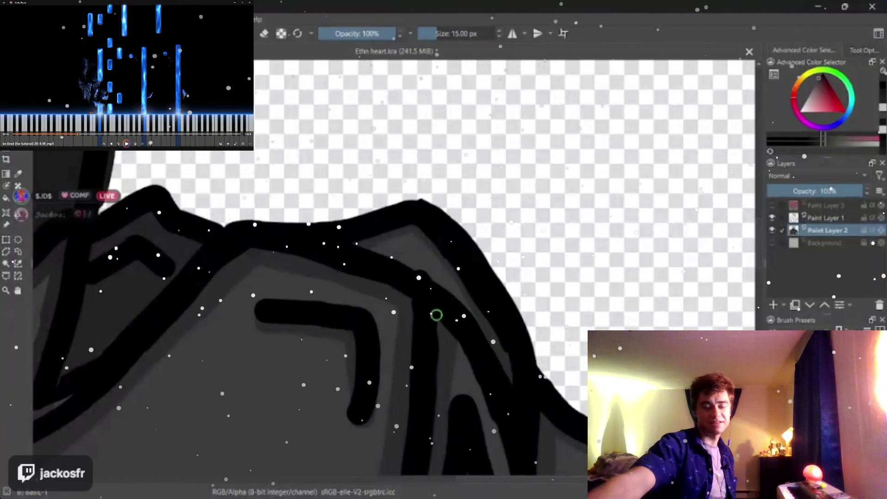
scroll(517, 288, up, 1)
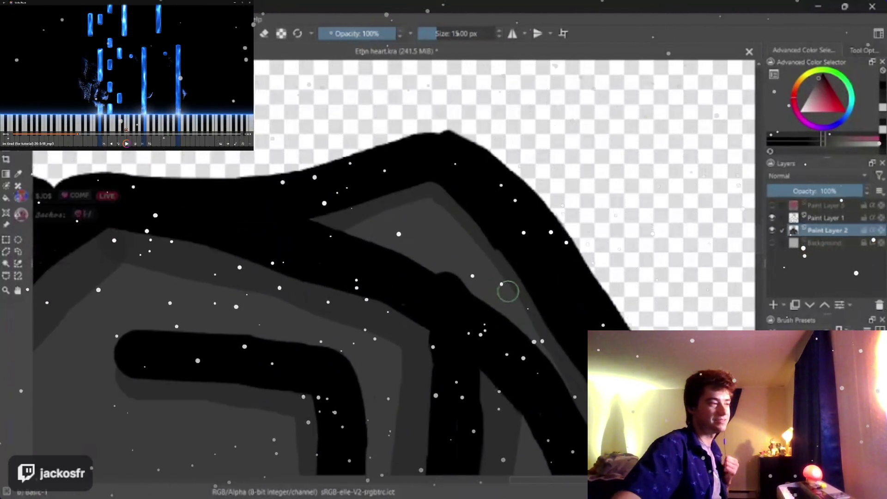
scroll(593, 308, up, 1)
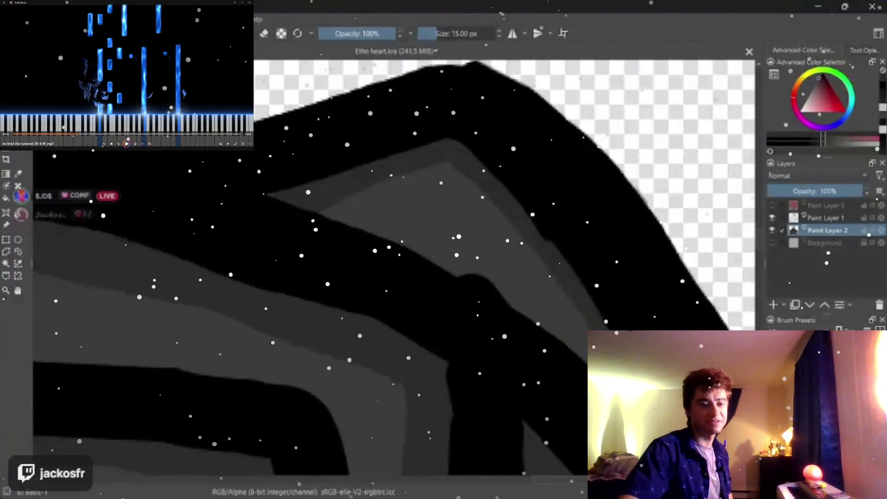
scroll(414, 290, up, 2)
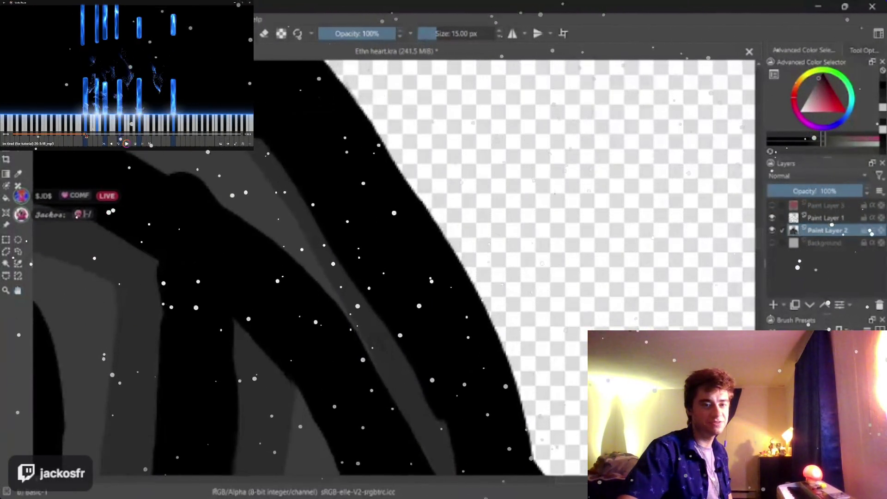
key(e)
key(Page_Up)
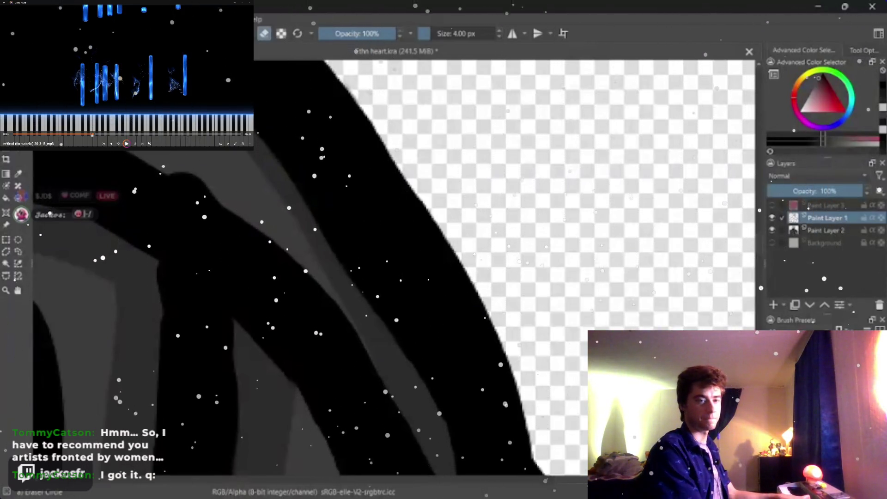
Step: Restore the 15 px brush, undo the stray grey stroke and return to Paint Layer 2
mouse_move(250, 277)
mouse_down()
mouse_move(225, 319)
mouse_move(229, 290)
mouse_up()
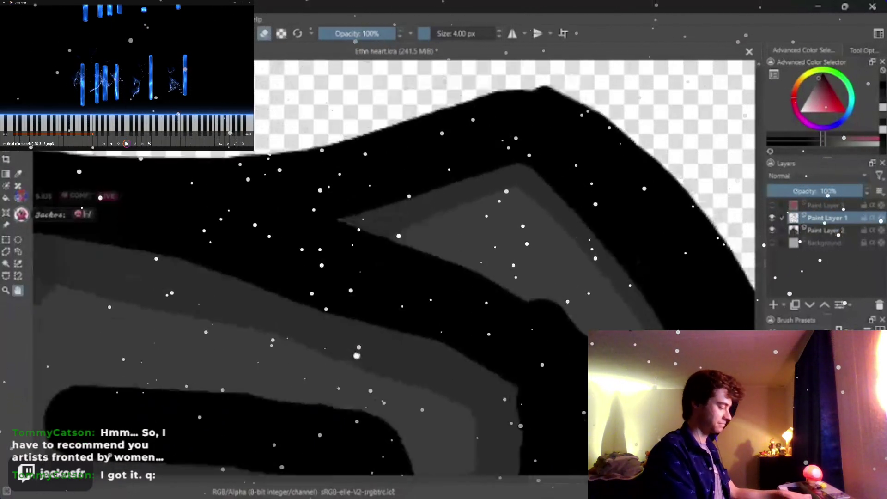
drag(229, 290, 356, 261)
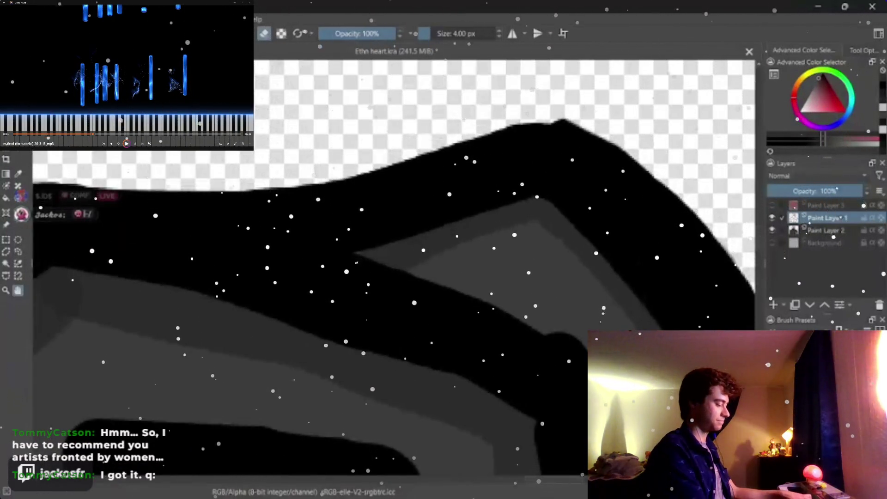
key(bracketright)
key(bracketright)
key(bracketright)
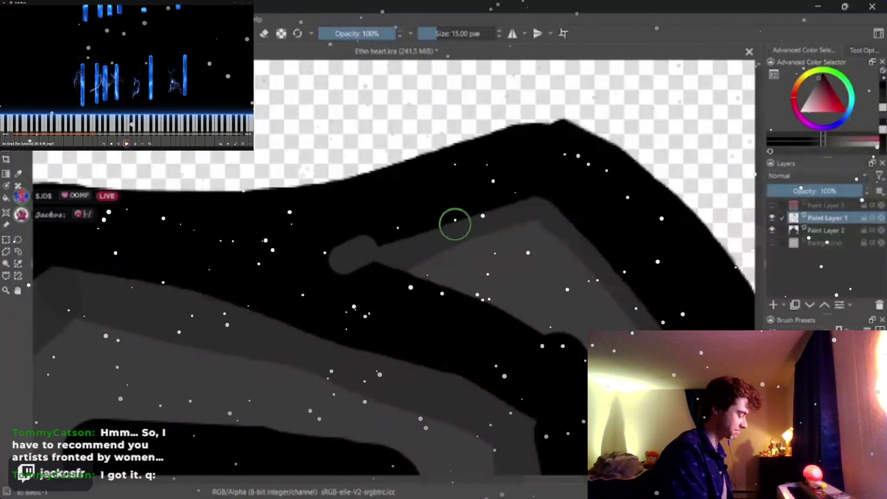
key(ctrl+z)
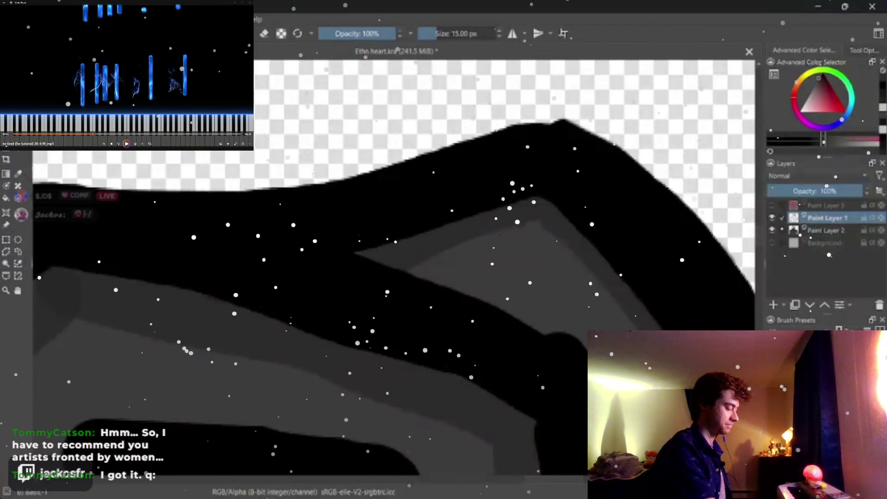
key(Page_Down)
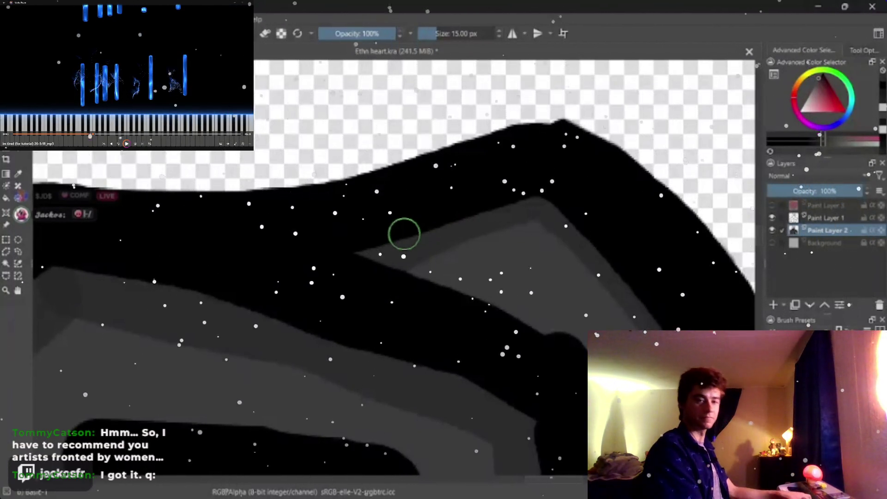
scroll(188, 302, down, 3)
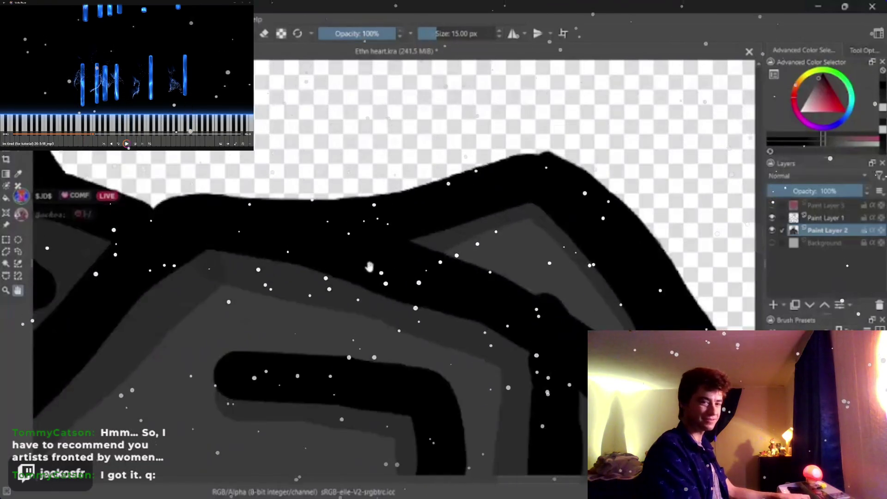
scroll(393, 280, down, 2)
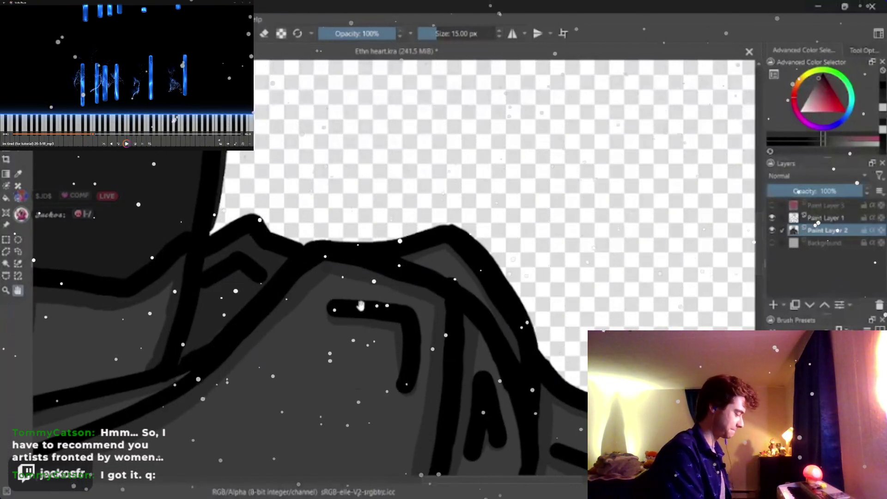
scroll(360, 306, up, 2)
scroll(358, 298, up, 2)
scroll(357, 287, up, 2)
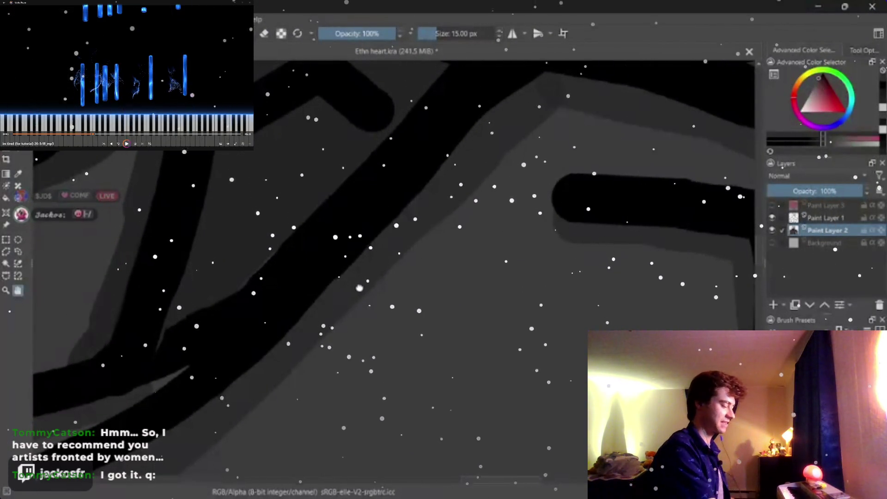
scroll(326, 280, up, 2)
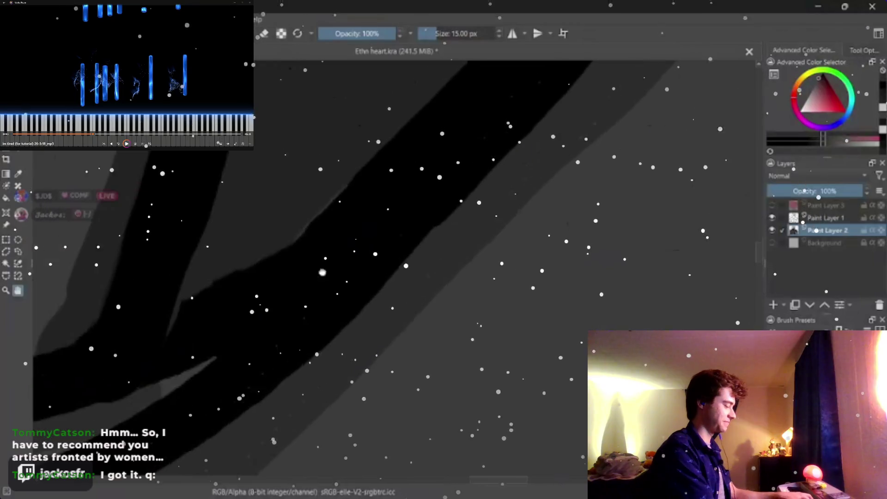
scroll(322, 272, down, 2)
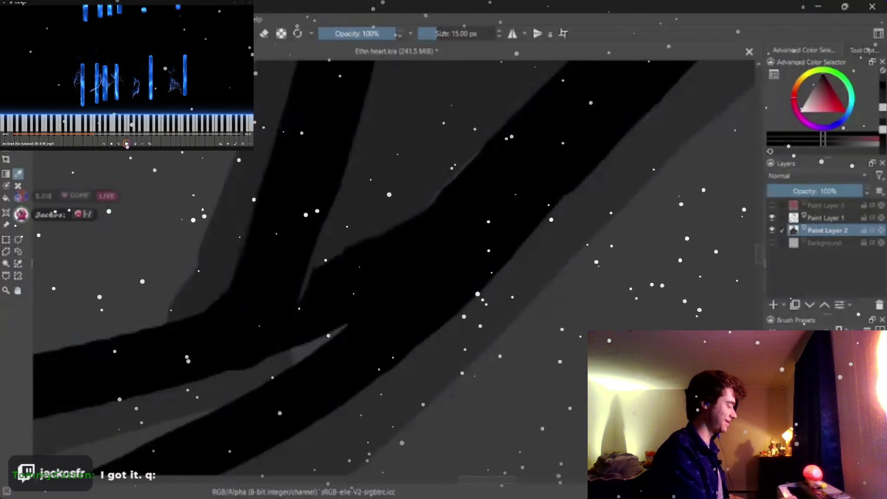
Step: Make Paint Layer 1 the active painting layer
key(Page_Up)
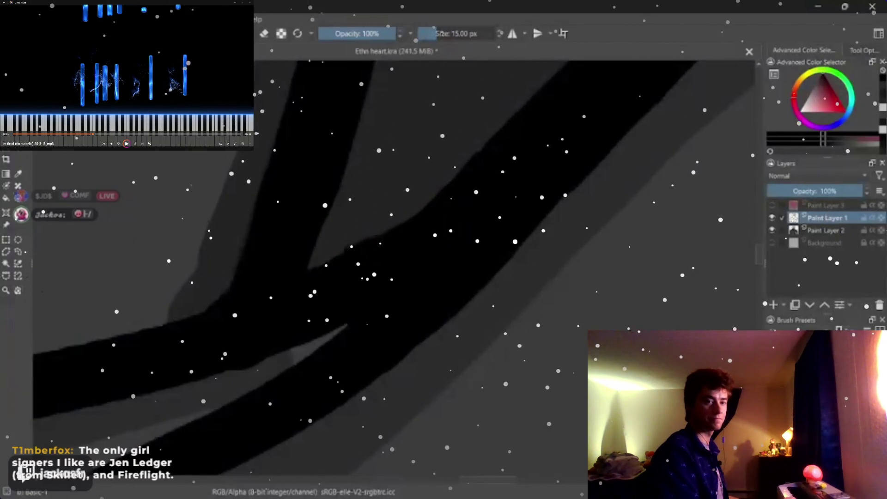
scroll(379, 226, down, 3)
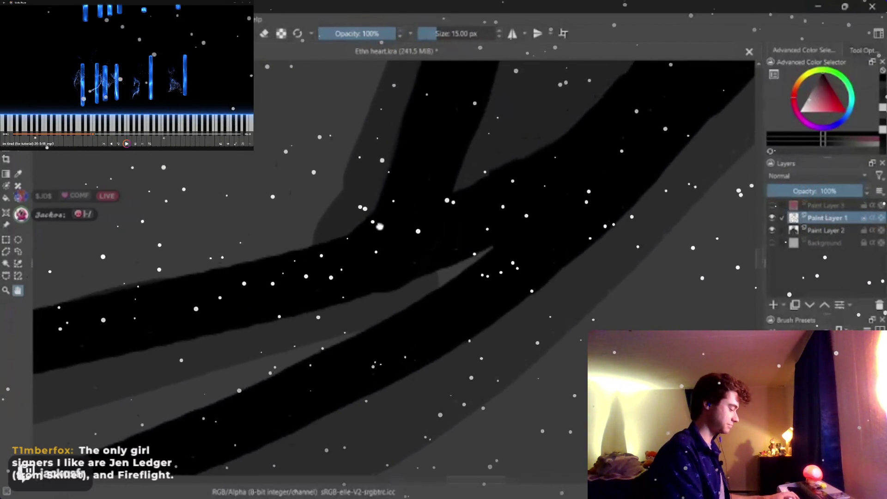
drag(380, 227, 437, 325)
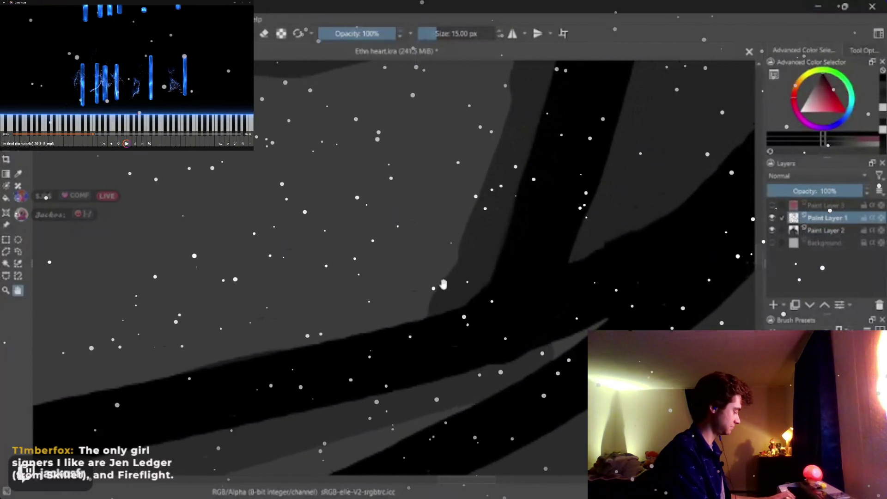
mouse_move(346, 341)
mouse_down()
mouse_move(485, 232)
mouse_move(578, 205)
mouse_up()
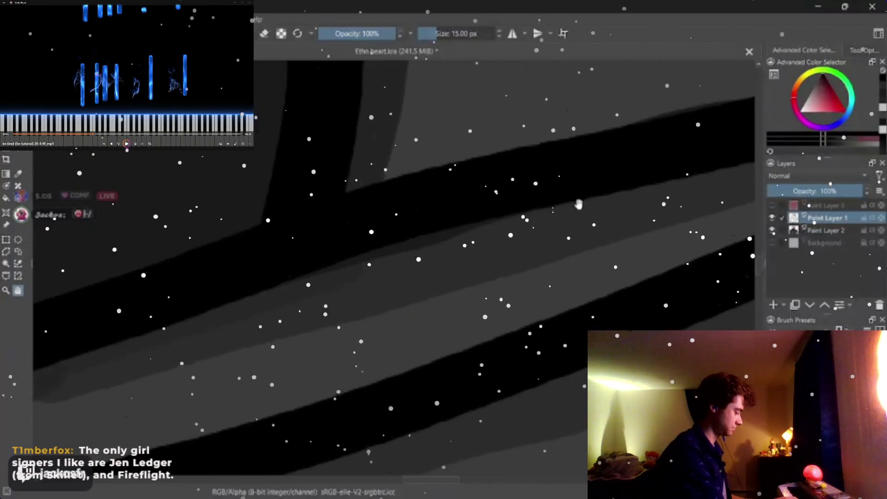
drag(438, 260, 316, 312)
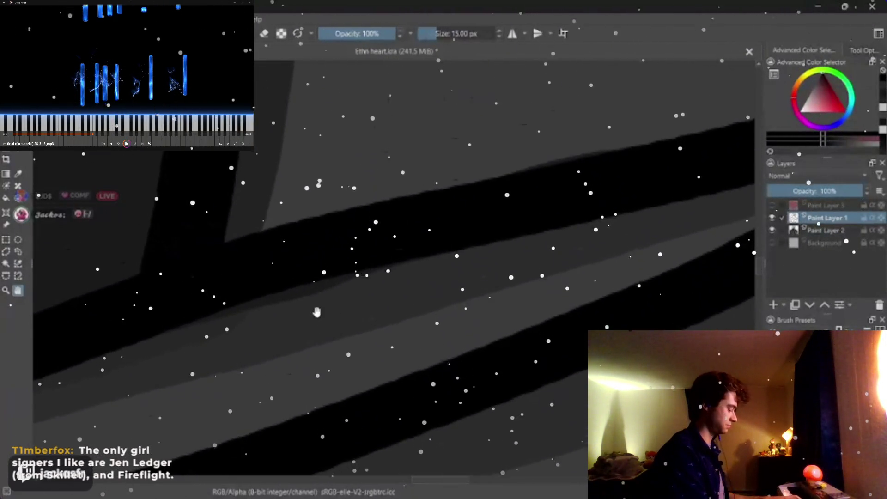
scroll(316, 314, down, 2)
scroll(309, 319, down, 2)
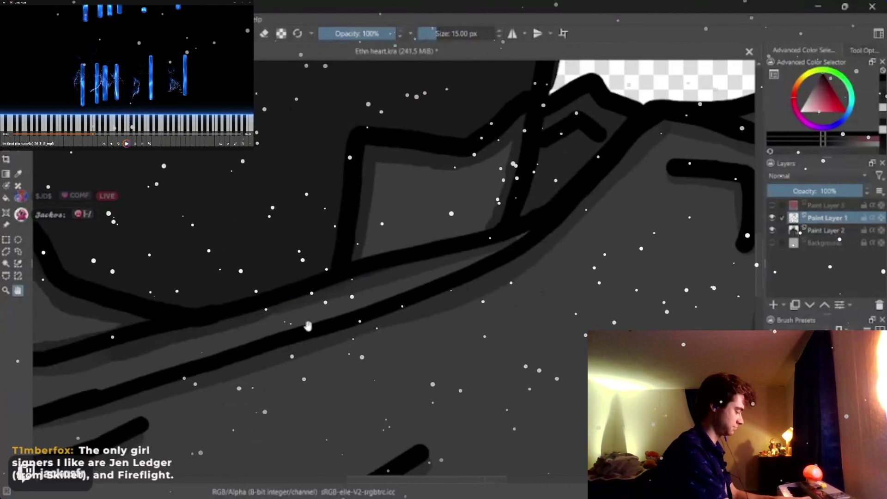
drag(308, 325, 241, 360)
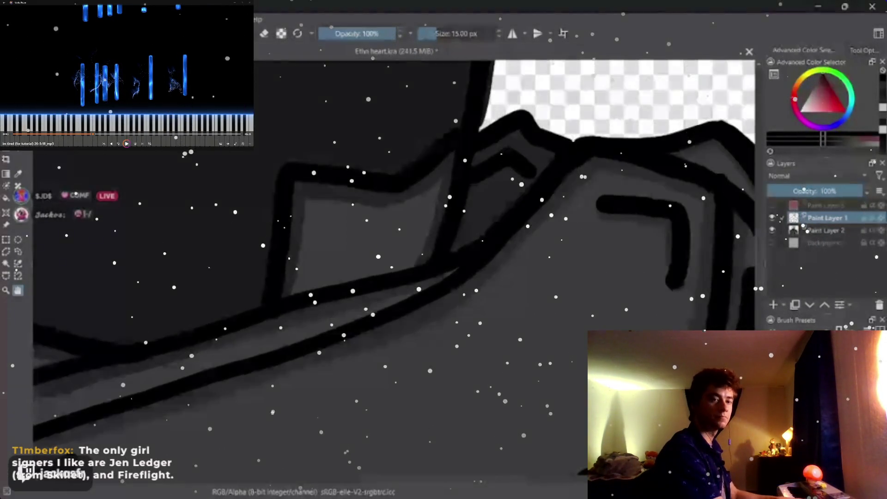
scroll(331, 220, up, 3)
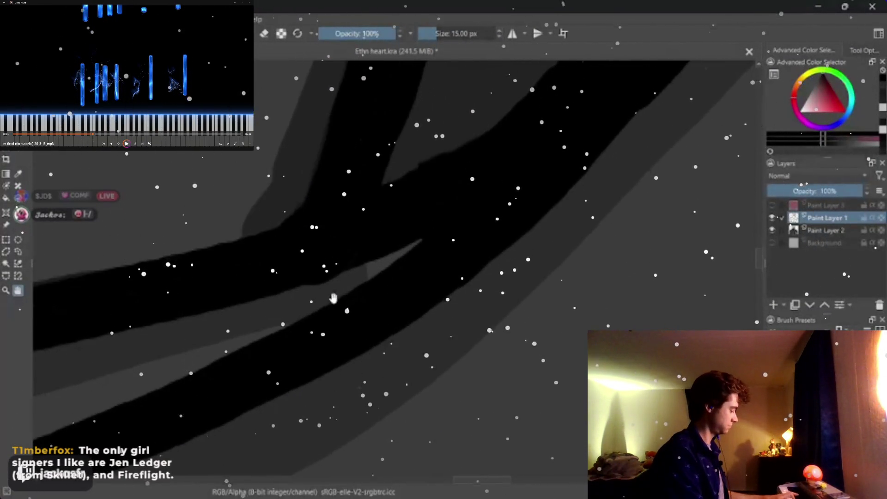
scroll(314, 240, up, 2)
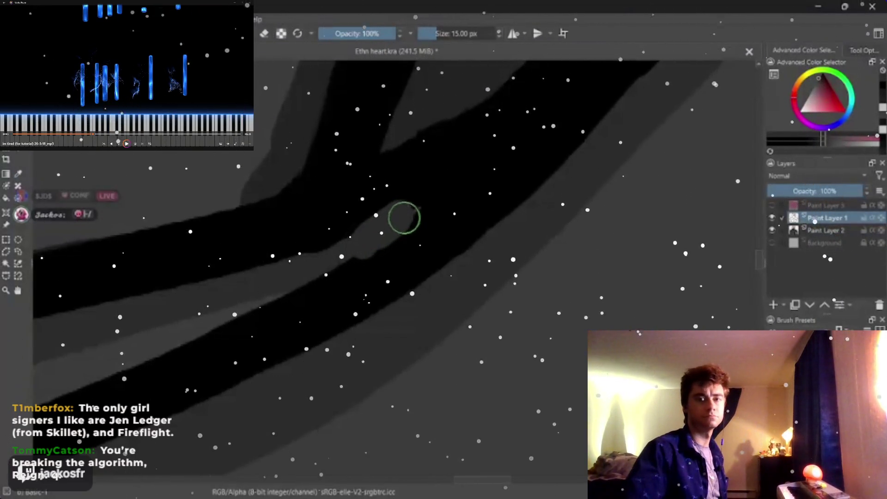
Step: Paint black over the grey gap between the strokes, then erase finely on Paint Layer 2
drag(401, 214, 409, 232)
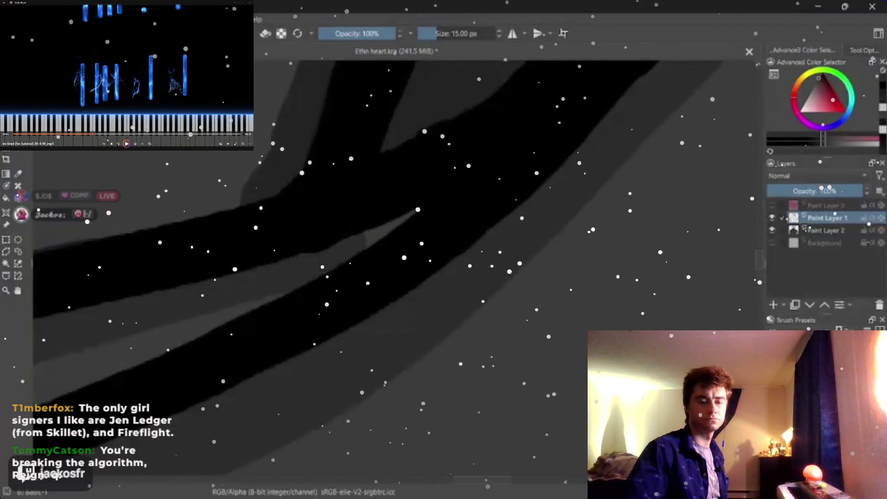
key(Page_Down)
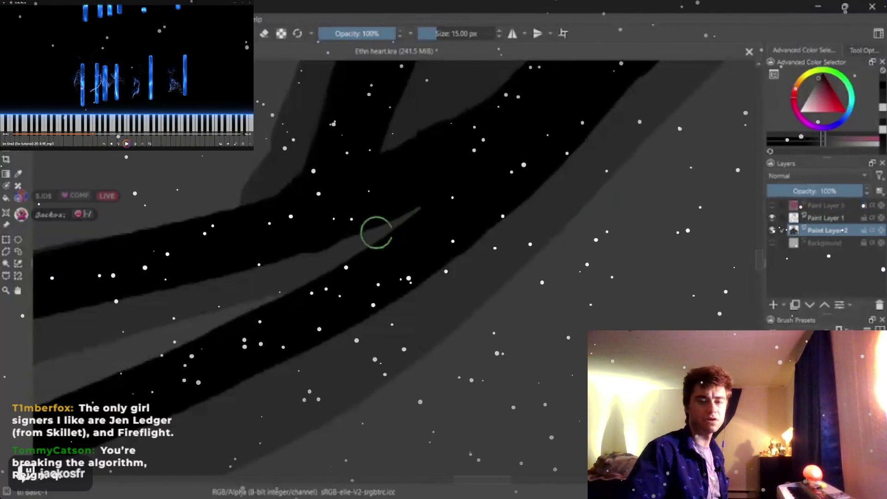
drag(588, 214, 757, 64)
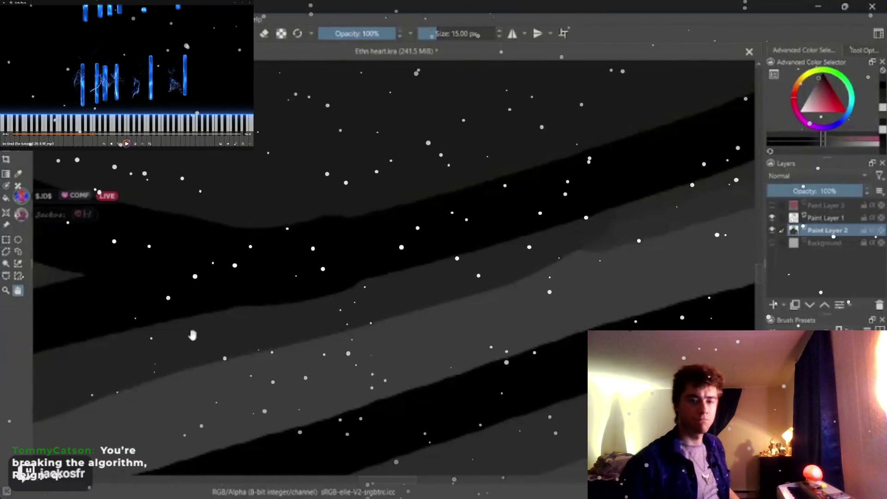
mouse_move(206, 317)
mouse_down()
mouse_move(456, 238)
mouse_move(671, 230)
mouse_up()
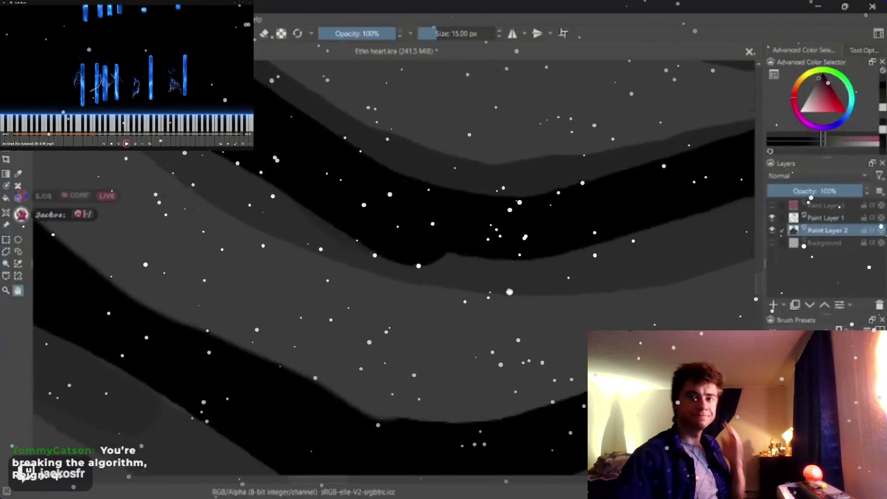
key(e)
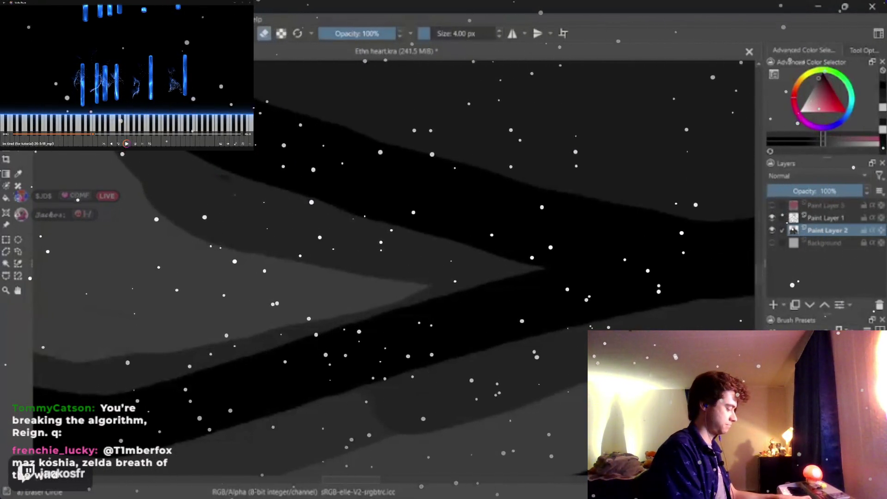
Step: Fill out the black band's lower edge on Paint Layer 1 and enlarge the tip to 7 px
key(Page_Up)
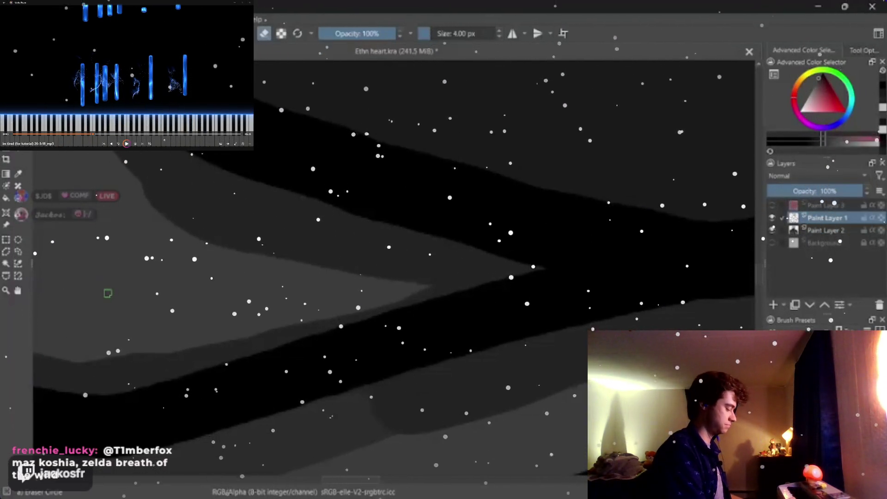
mouse_move(411, 286)
mouse_down()
mouse_move(402, 203)
mouse_move(406, 266)
mouse_up()
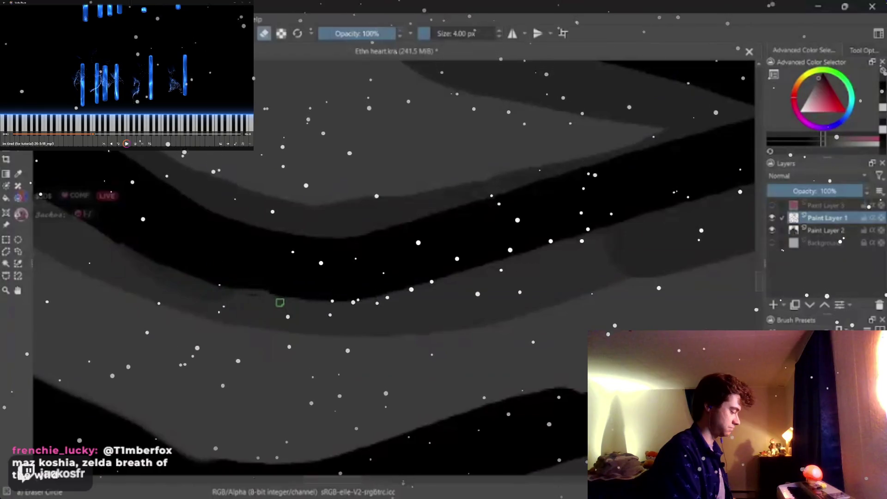
drag(264, 271, 223, 249)
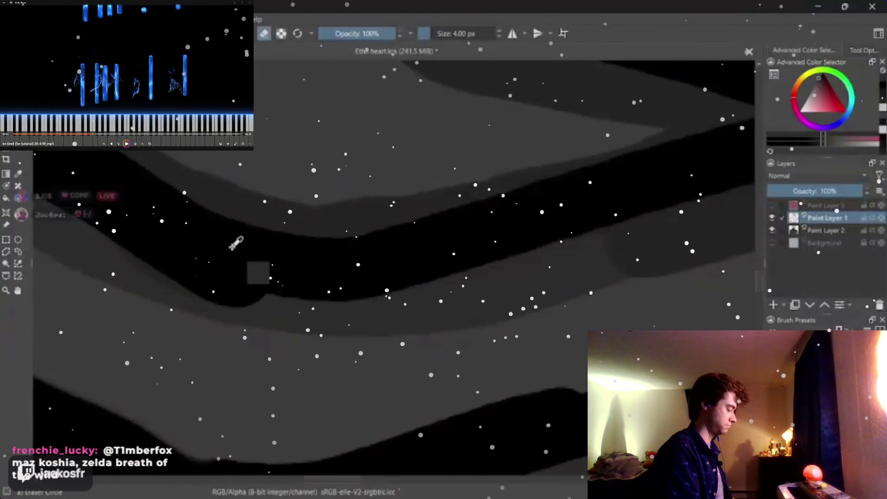
key(bracketright)
key(bracketright)
key(bracketright)
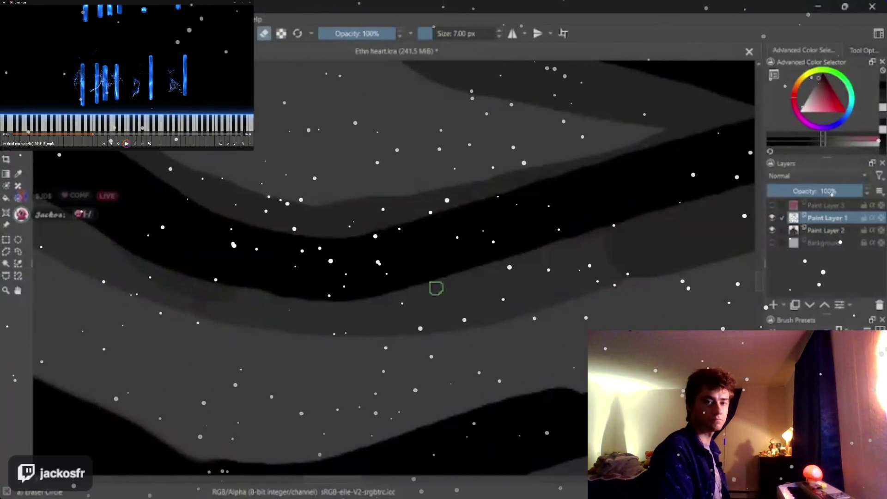
Step: Paint along the dark band's lower edge at 15 px and reframe the view on the bands
key(bracketright)
key(bracketright)
key(bracketright)
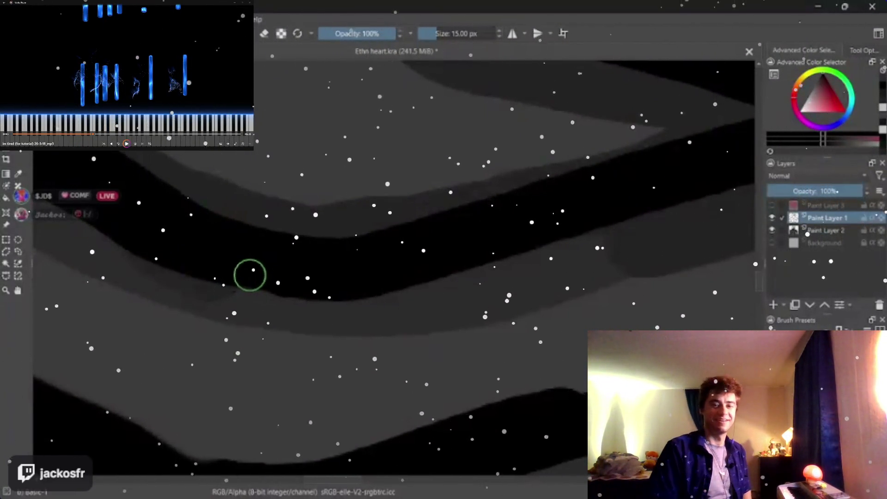
drag(291, 284, 213, 261)
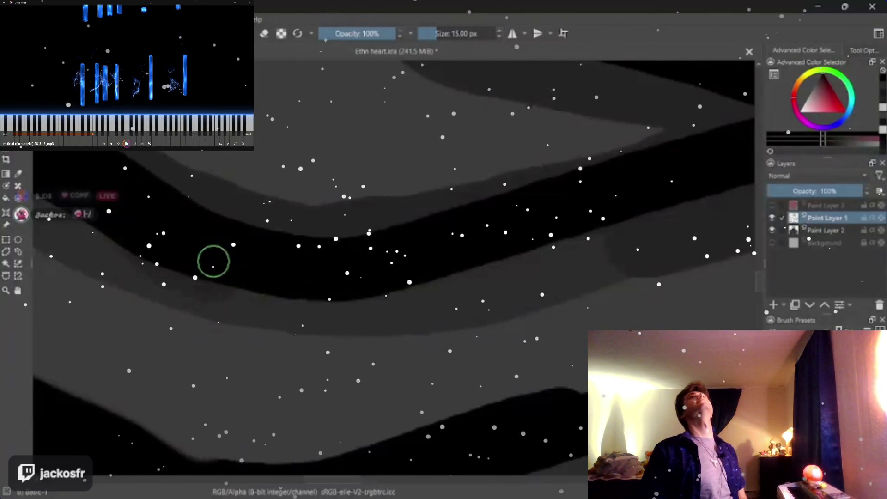
mouse_move(213, 262)
mouse_down()
mouse_move(459, 199)
mouse_move(370, 268)
mouse_up()
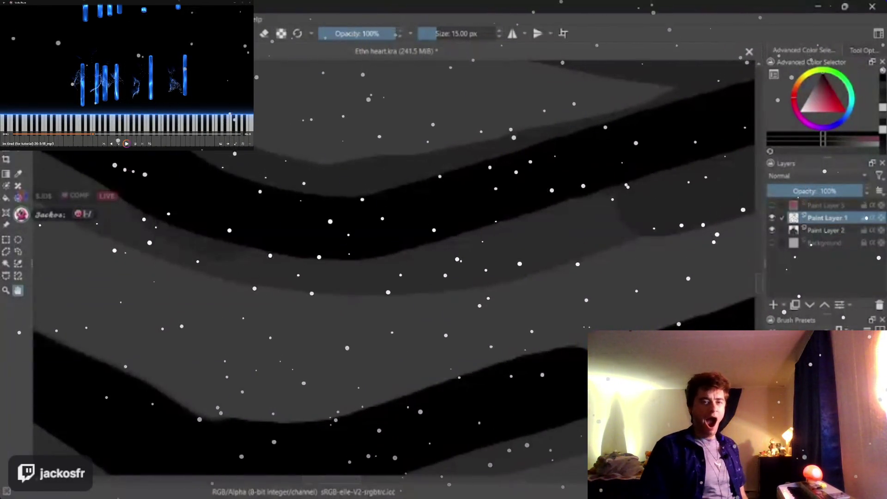
drag(120, 205, 391, 166)
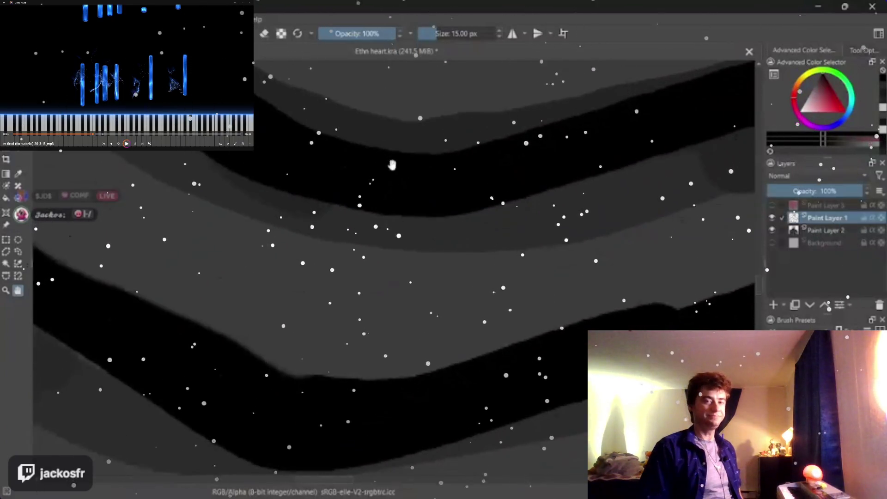
drag(373, 308, 399, 213)
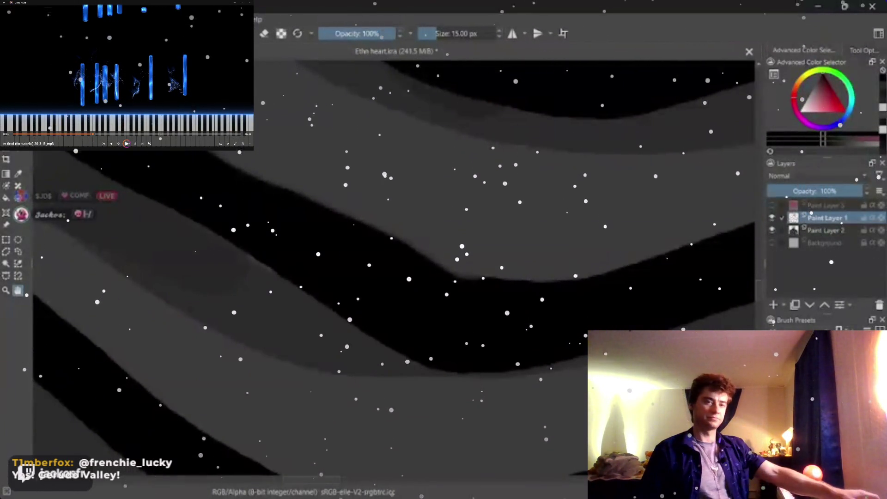
mouse_move(444, 263)
mouse_down()
mouse_move(479, 269)
mouse_move(418, 284)
mouse_up()
drag(632, 220, 285, 307)
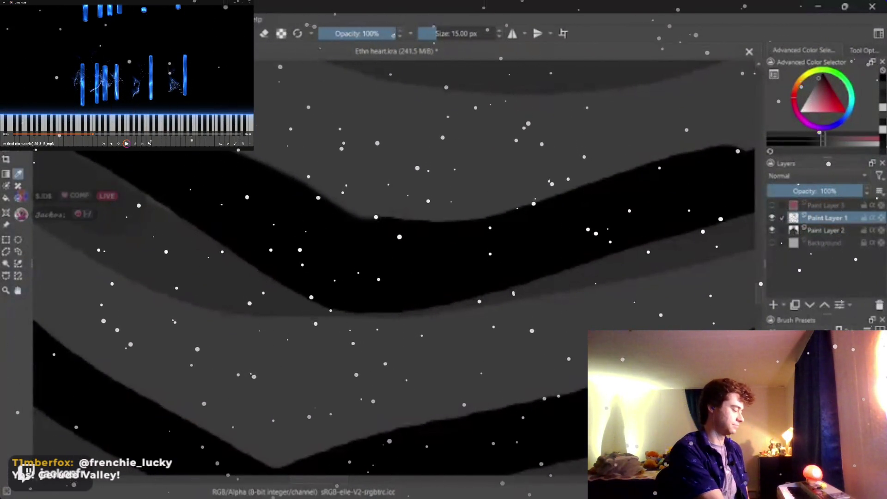
Step: On Paint Layer 2, shade the band's lower edge darker grey, redoing one stroke and finishing at 25 px
click(825, 229)
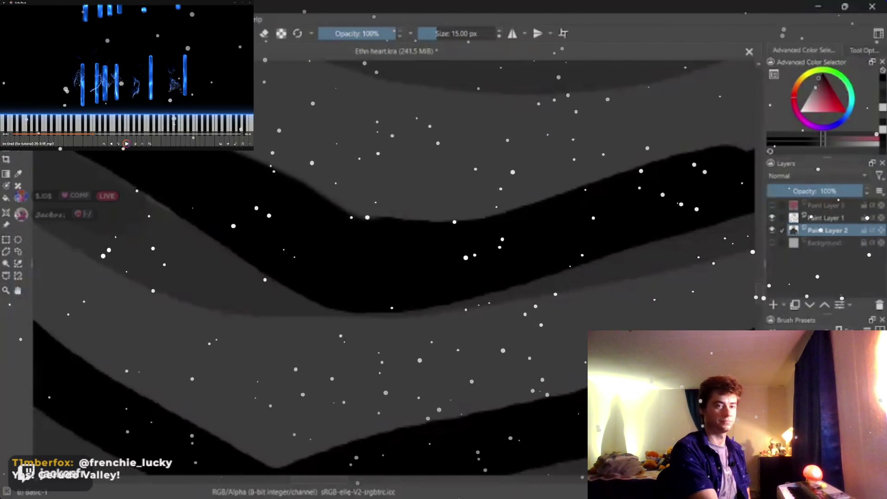
mouse_move(307, 316)
mouse_down()
mouse_move(442, 323)
mouse_move(596, 264)
mouse_up()
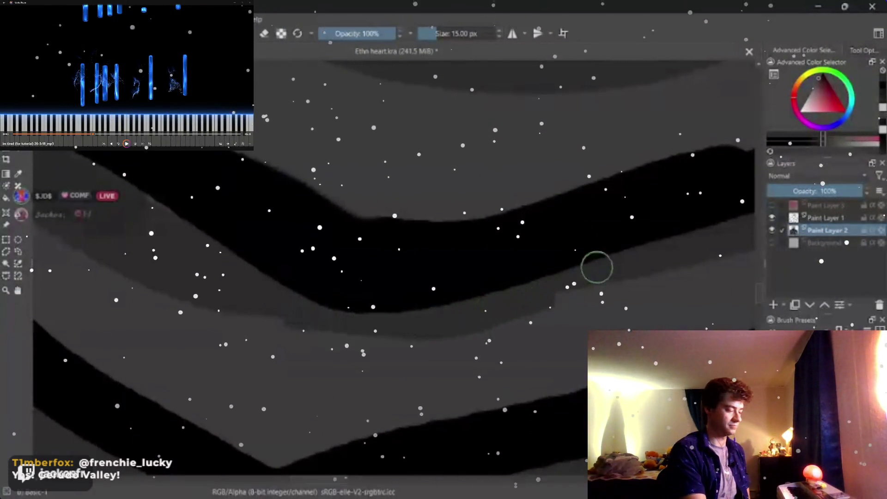
key(ctrl+z)
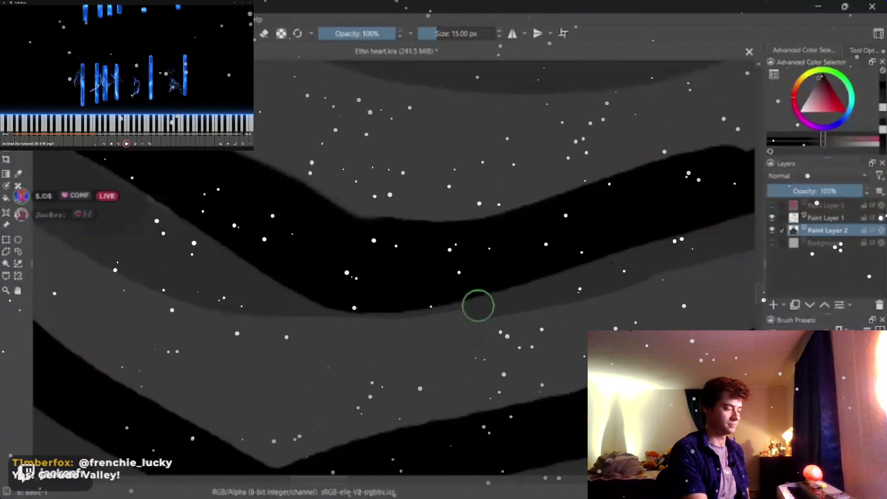
drag(478, 304, 315, 316)
drag(254, 303, 224, 290)
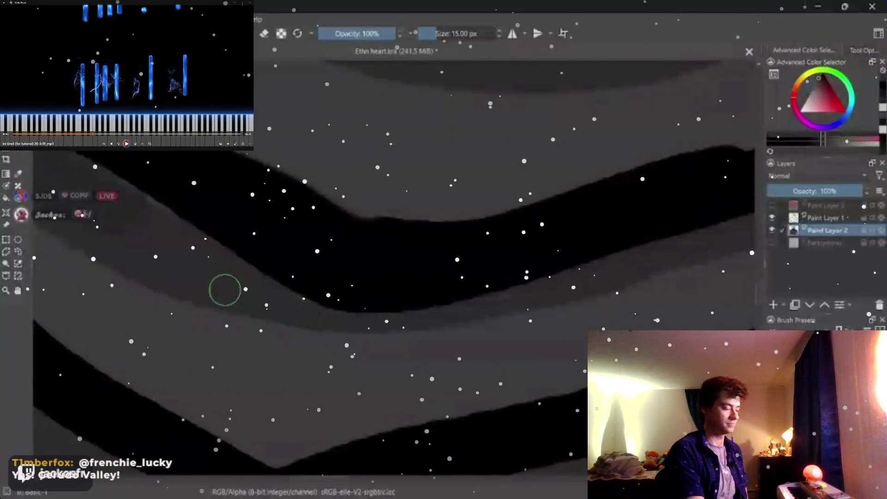
key(bracketright)
mouse_move(647, 267)
mouse_down()
mouse_move(717, 244)
mouse_move(548, 295)
mouse_move(386, 324)
mouse_up()
drag(317, 326, 256, 315)
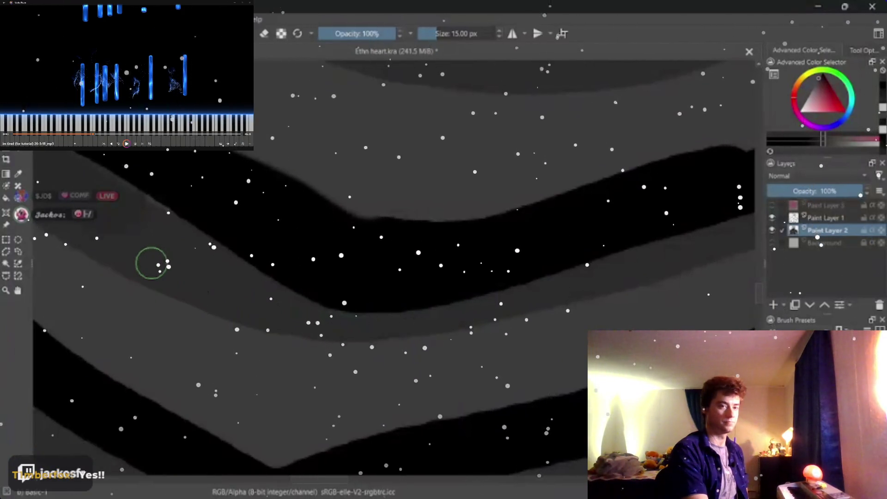
drag(374, 239, 536, 252)
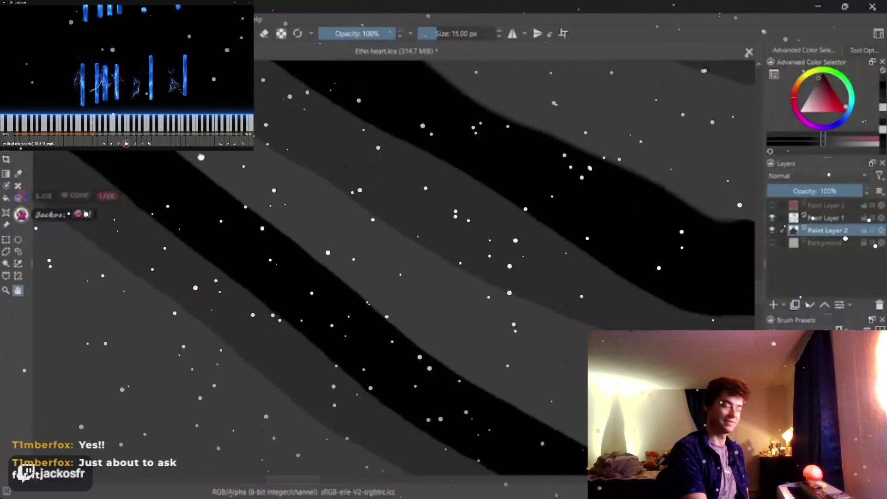
Step: Bring the zigzag stroke into close view and switch to Paint Layer 1
mouse_move(45, 232)
mouse_down()
mouse_move(339, 298)
mouse_move(463, 421)
mouse_up()
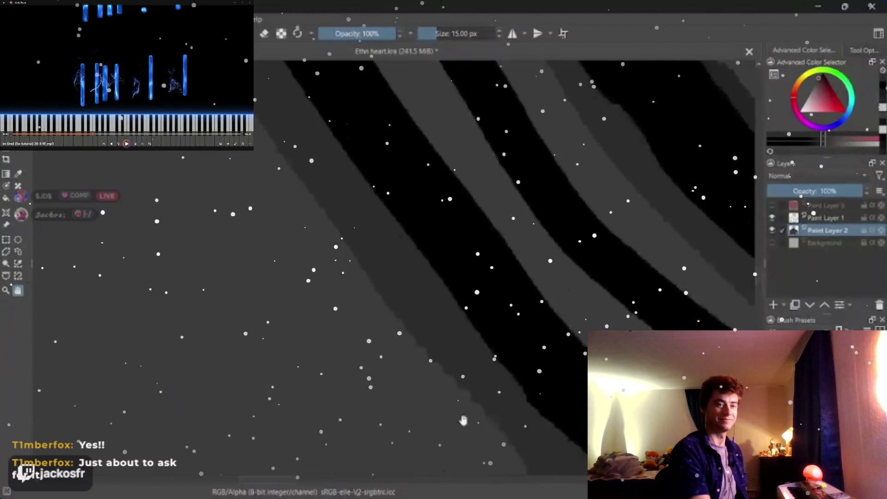
mouse_move(318, 291)
mouse_down()
mouse_move(342, 314)
mouse_move(343, 115)
mouse_move(419, 294)
mouse_move(429, 63)
mouse_move(326, 87)
mouse_move(389, 138)
mouse_move(393, 190)
mouse_up()
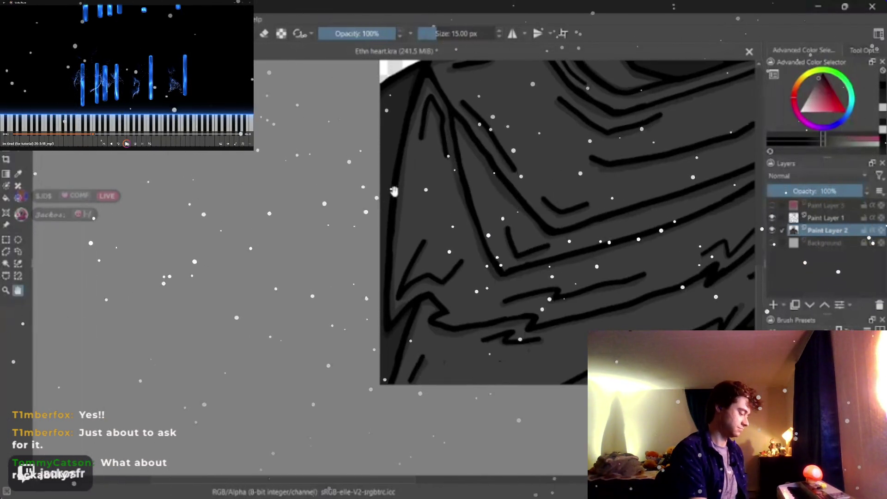
scroll(393, 191, up, 5)
scroll(441, 164, up, 2)
scroll(625, 230, up, 2)
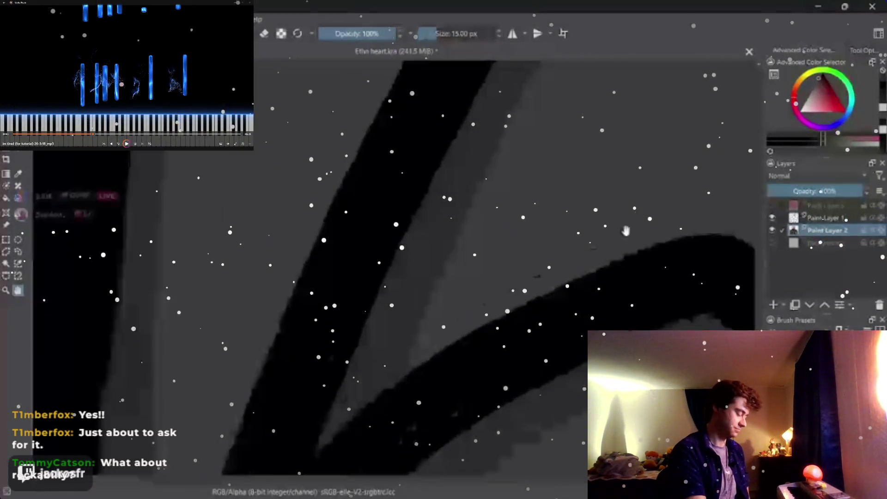
scroll(530, 269, down, 1)
scroll(530, 269, down, 2)
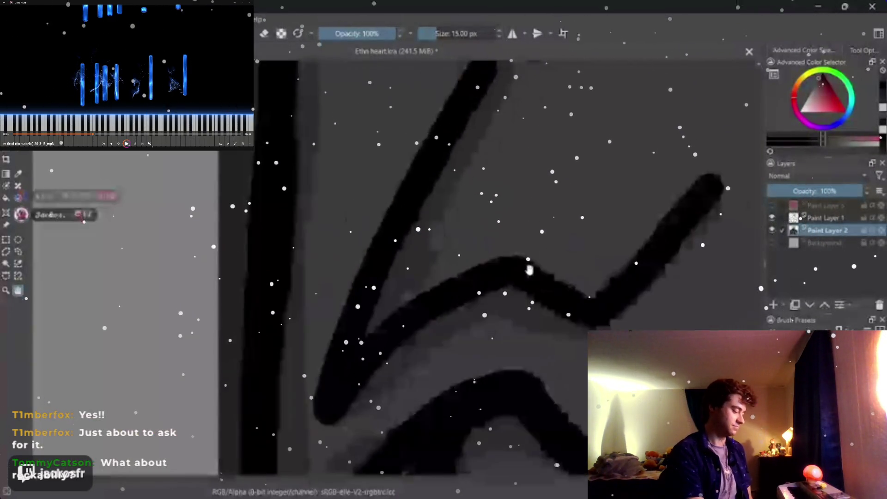
scroll(530, 269, up, 3)
scroll(531, 268, down, 1)
scroll(533, 266, down, 1)
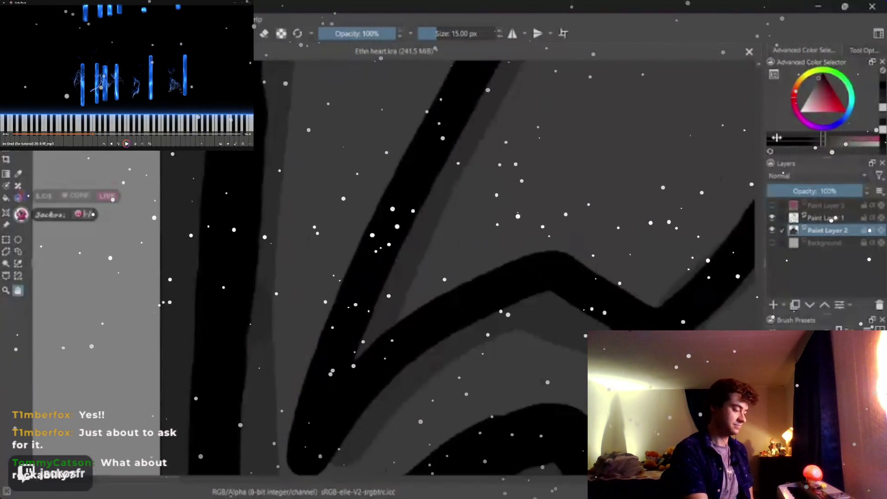
key(Page_Up)
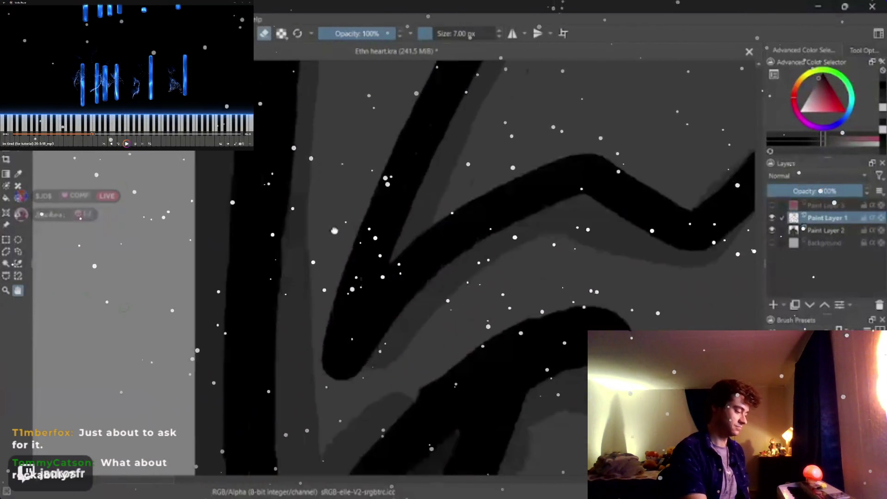
Step: Return to painting with the 15 px brush on Paint Layer 2 near the zigzag stroke
drag(485, 257, 501, 173)
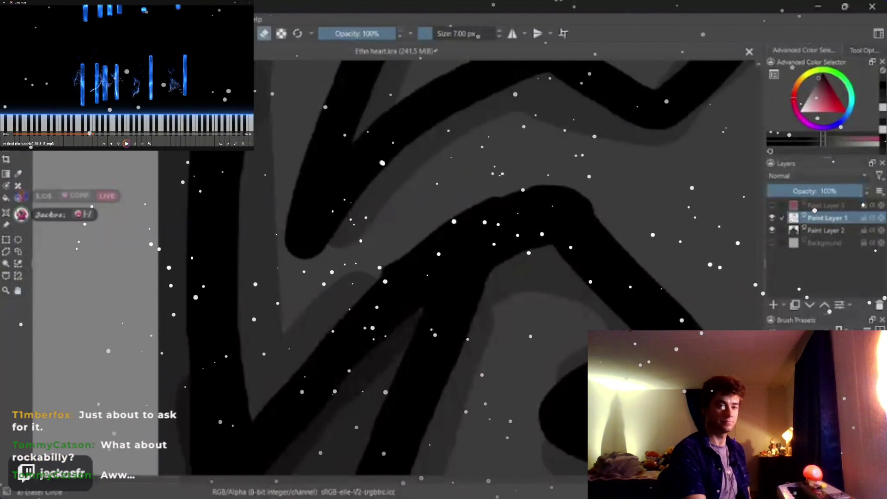
click(821, 230)
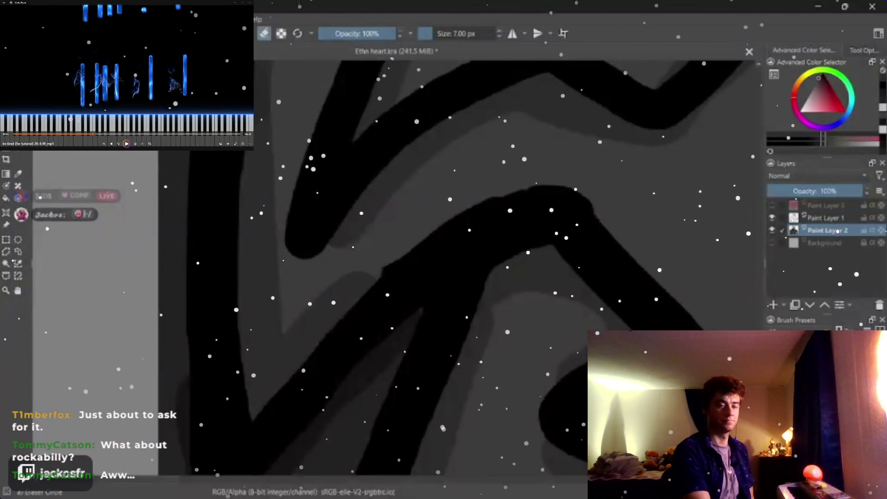
key(e)
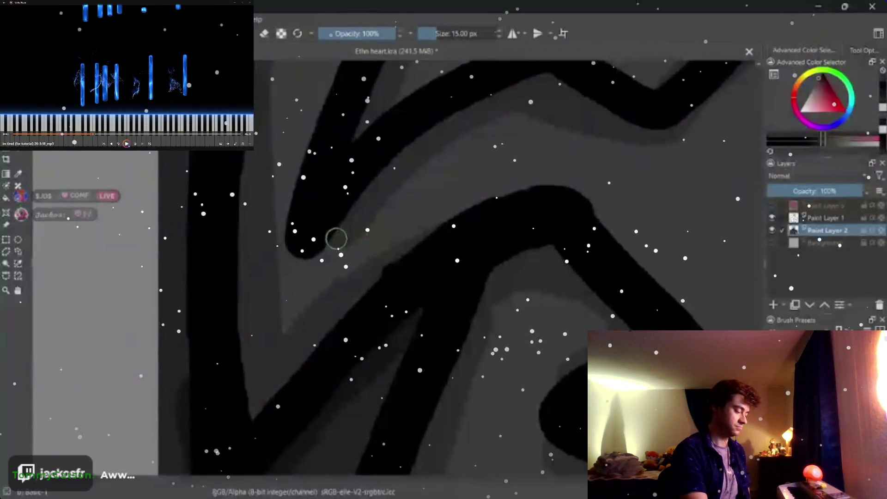
Step: Thicken the upper stroke's lower and upper-left edges in black, then drop the brush to 15 px
drag(344, 230, 310, 248)
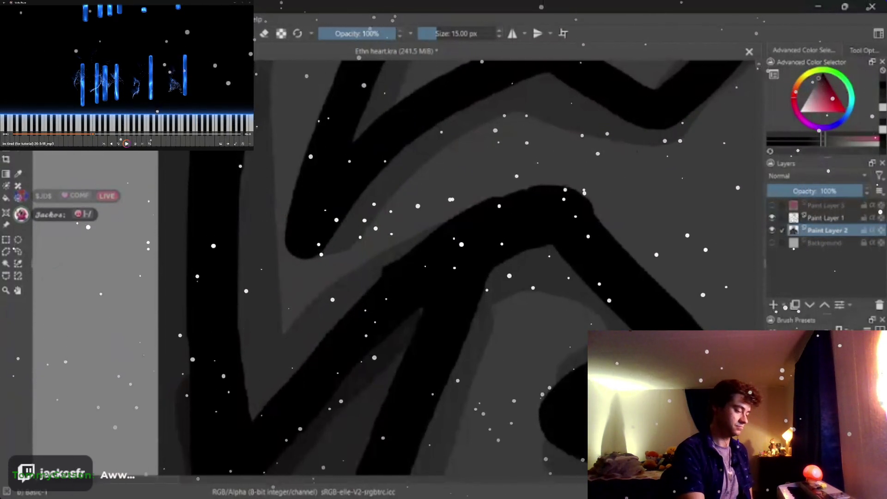
drag(388, 291, 505, 108)
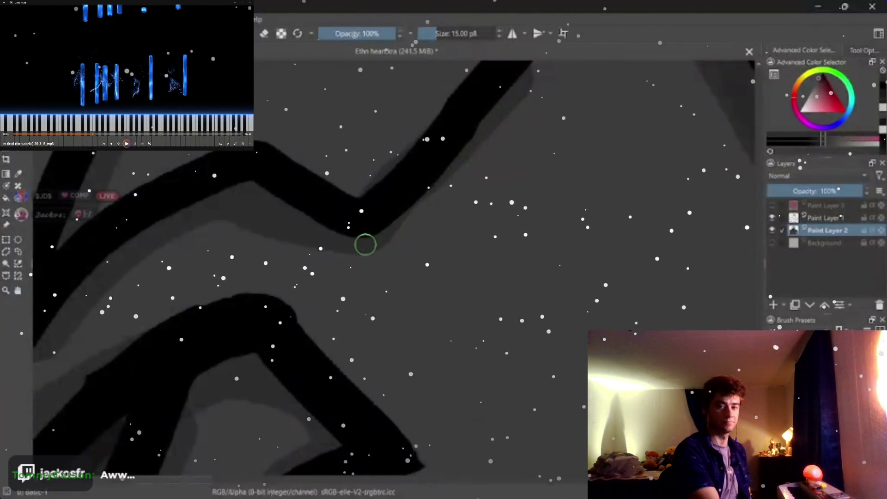
drag(386, 233, 494, 123)
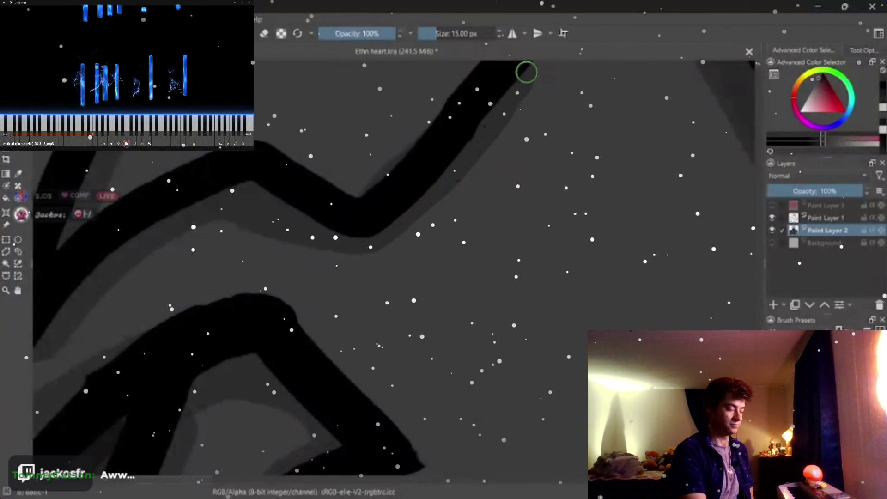
drag(440, 119, 369, 185)
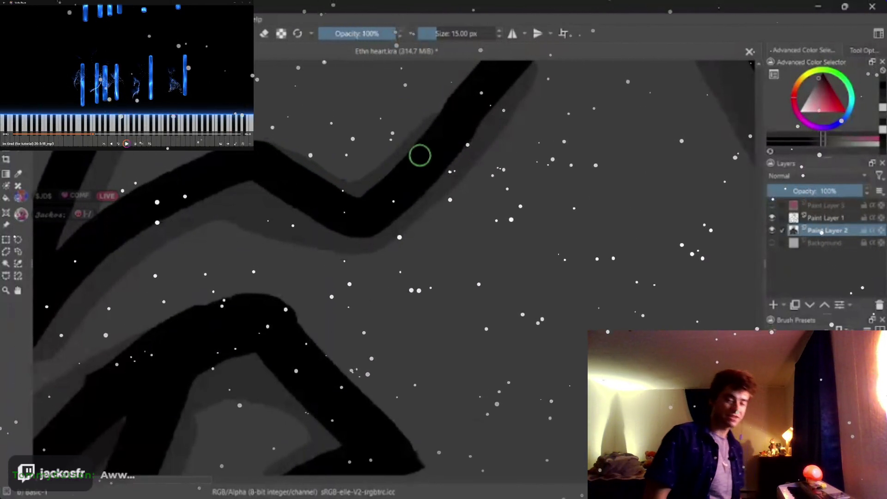
drag(234, 225, 303, 263)
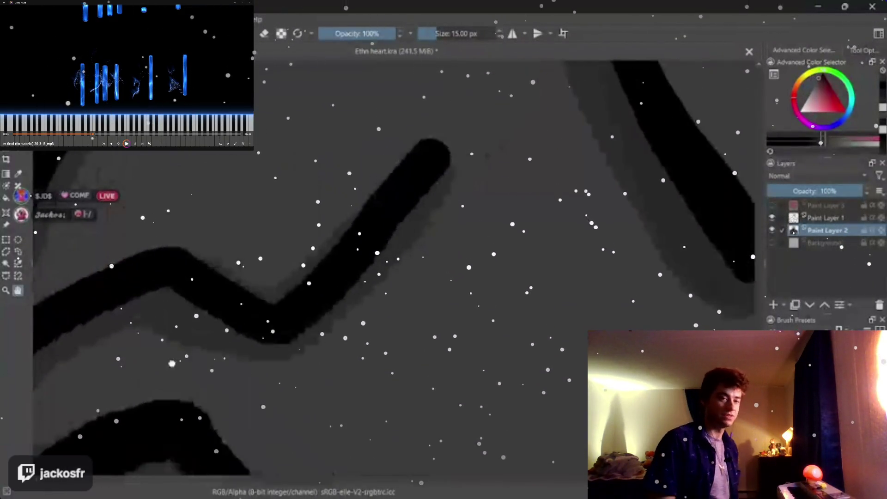
key(bracketleft)
key(bracketleft)
key(bracketleft)
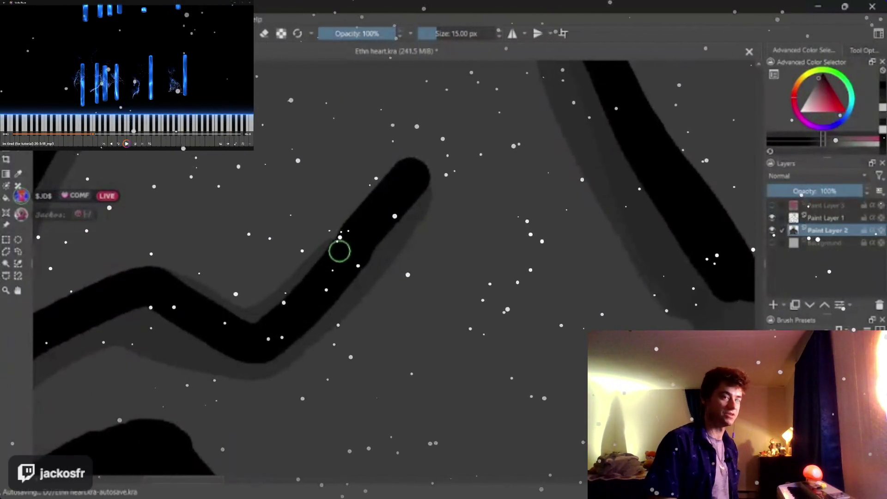
mouse_move(174, 312)
mouse_down()
mouse_move(277, 286)
mouse_move(318, 374)
mouse_up()
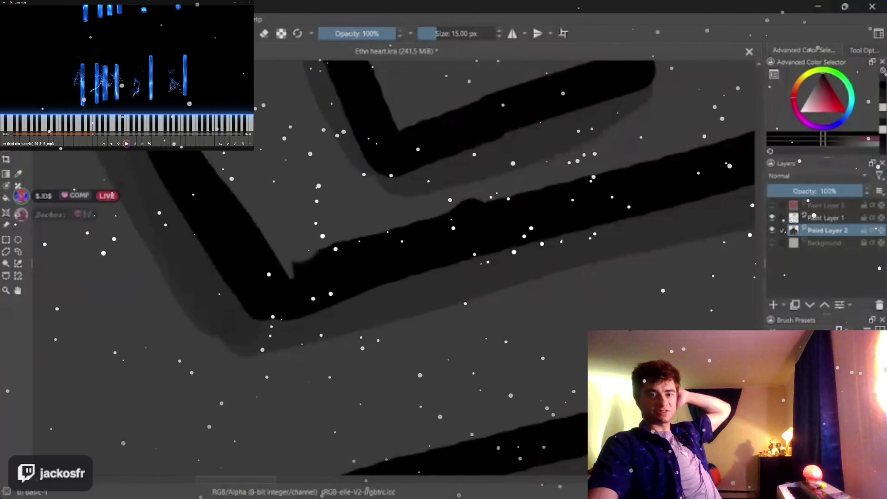
Step: Paint over the notch on Paint Layer 1, erase the bump at 7 px, and return to Paint Layer 2
key(Page_Up)
drag(312, 262, 297, 267)
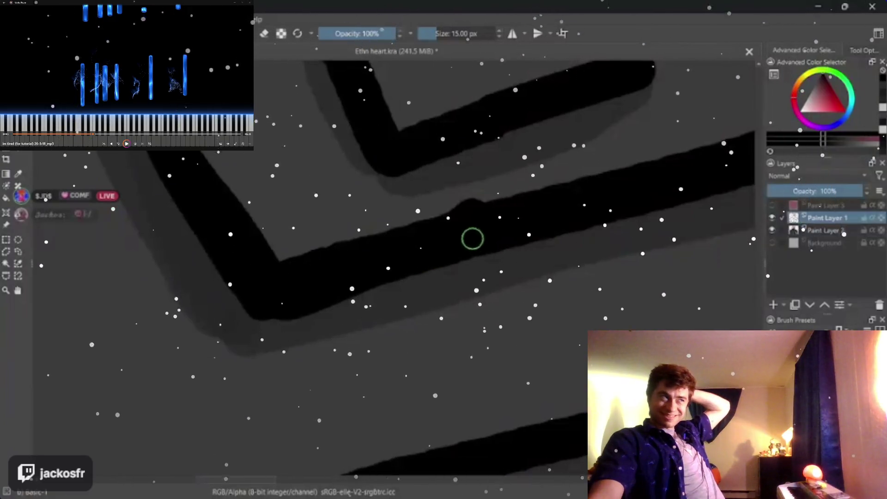
key(e)
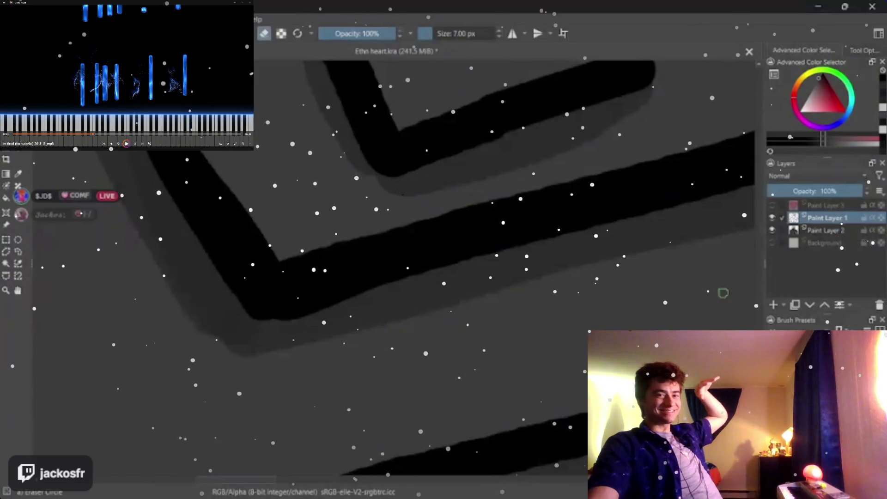
click(824, 229)
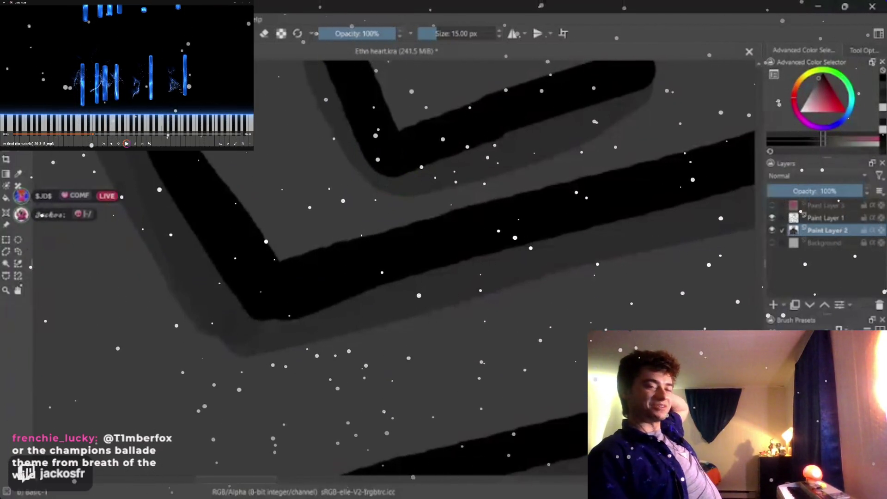
scroll(370, 301, down, 2)
scroll(388, 298, down, 1)
scroll(422, 293, down, 2)
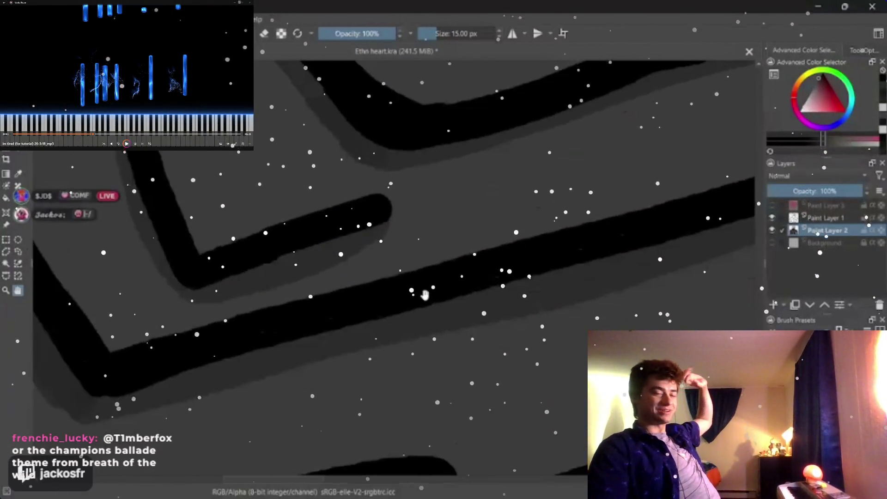
scroll(485, 281, down, 1)
scroll(485, 280, down, 1)
scroll(337, 317, down, 1)
scroll(388, 312, down, 1)
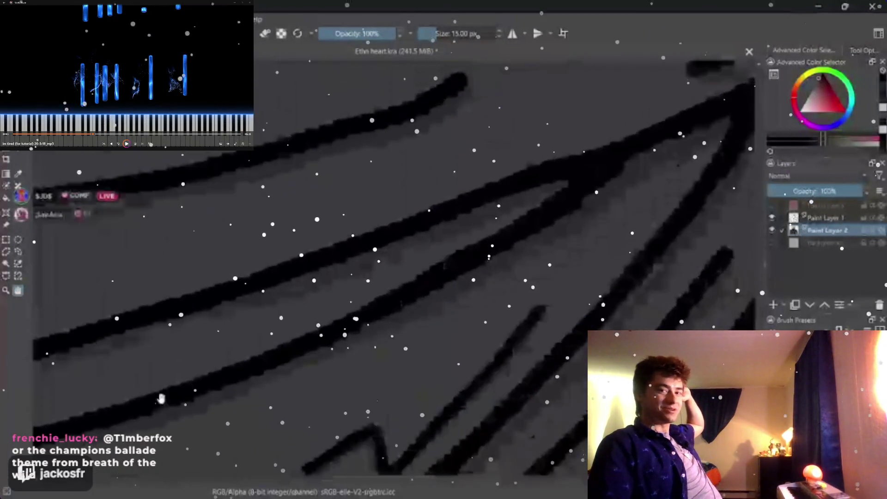
scroll(415, 316, down, 1)
scroll(414, 316, down, 1)
scroll(388, 346, down, 1)
scroll(361, 389, down, 1)
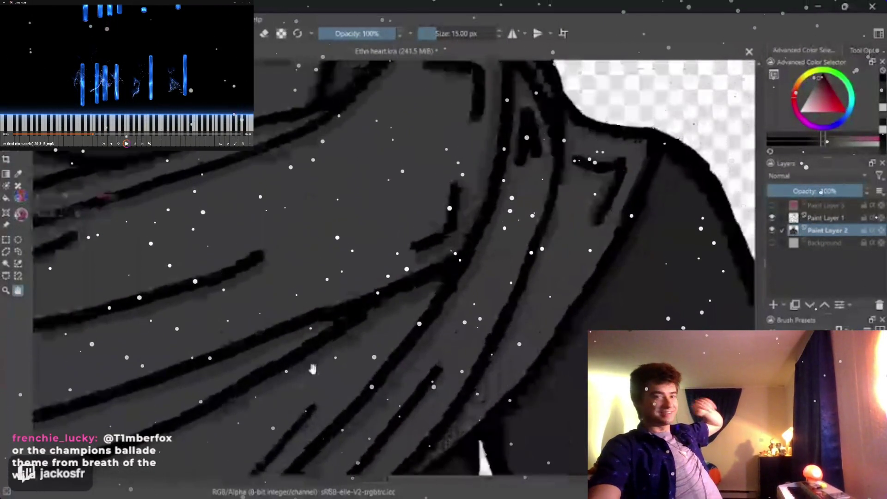
scroll(339, 422, down, 1)
scroll(333, 431, down, 1)
scroll(357, 412, down, 1)
scroll(381, 392, down, 1)
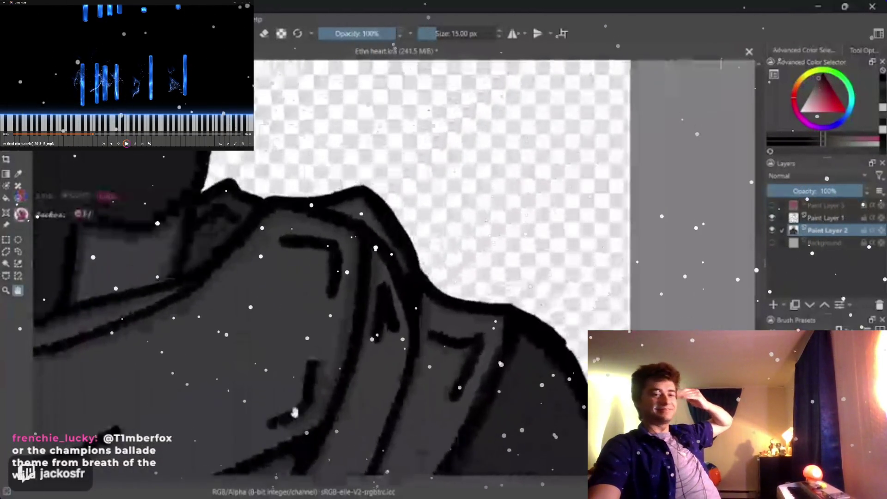
scroll(409, 367, down, 1)
scroll(429, 346, down, 1)
scroll(444, 333, down, 1)
scroll(457, 315, down, 1)
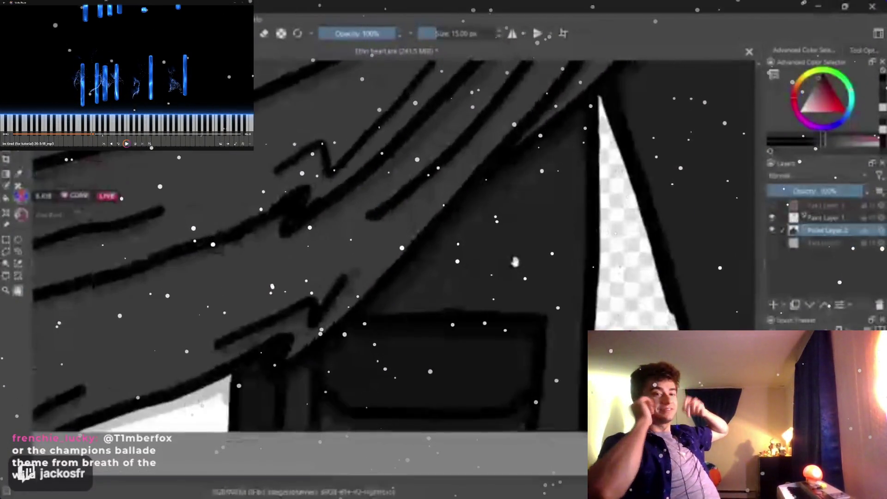
scroll(473, 299, down, 1)
scroll(473, 299, down, 2)
scroll(464, 297, down, 2)
scroll(454, 293, down, 2)
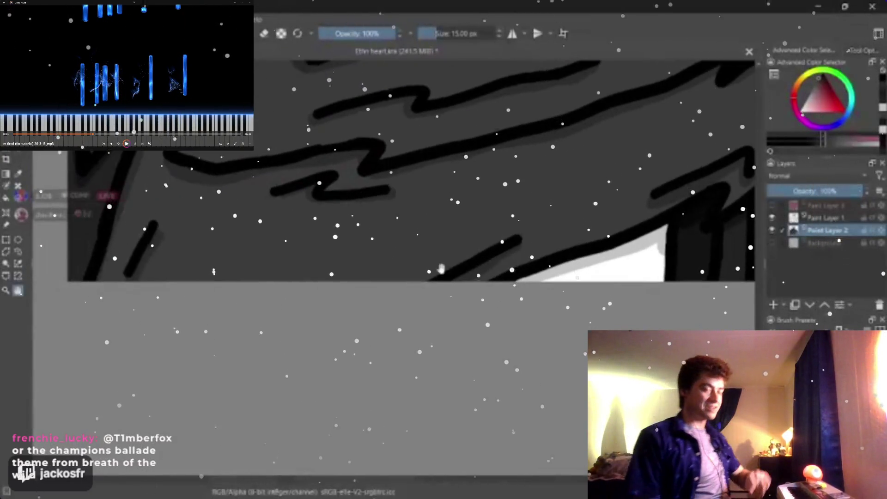
scroll(439, 285, down, 1)
scroll(439, 286, up, 2)
scroll(416, 311, up, 2)
scroll(388, 347, up, 2)
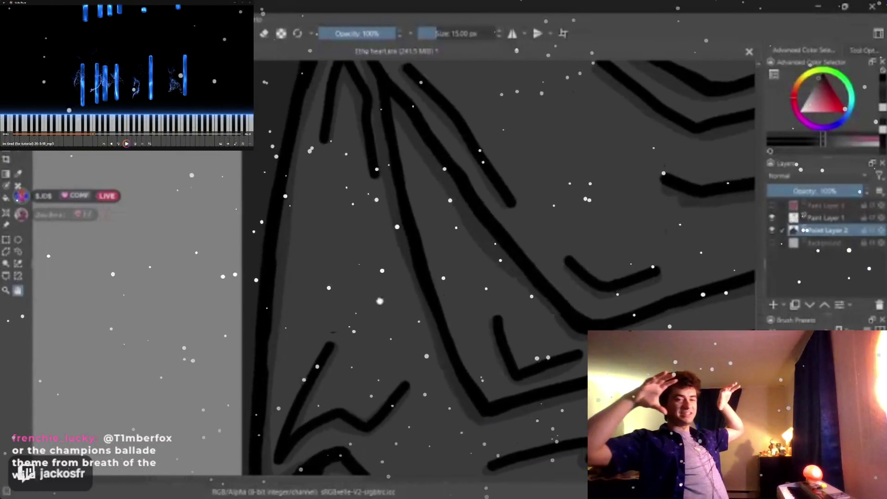
scroll(357, 397, up, 2)
scroll(543, 223, up, 2)
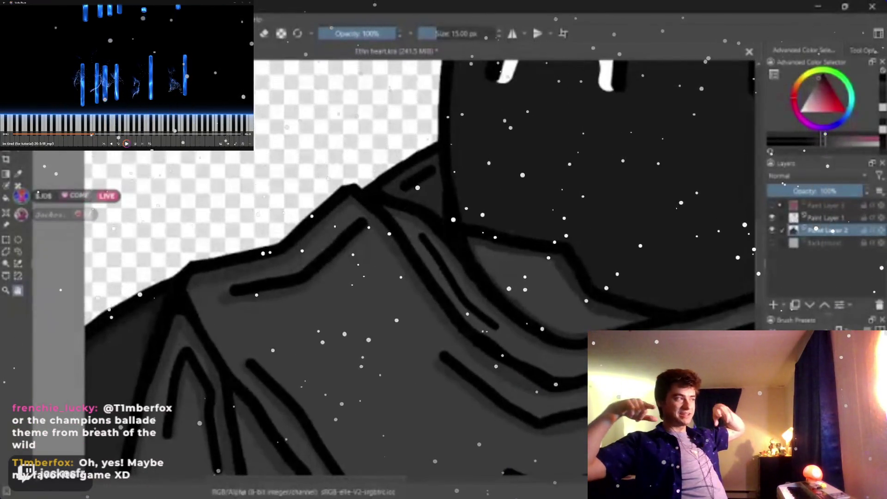
click(554, 429)
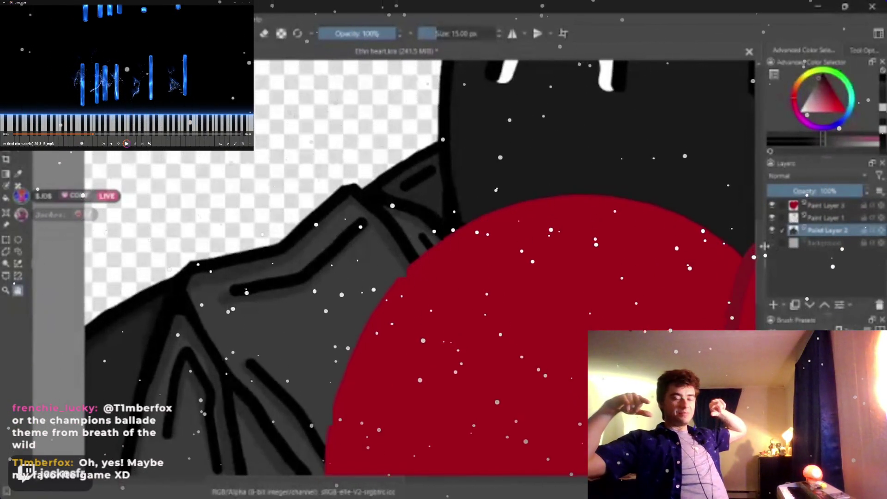
scroll(550, 326, down, 2)
scroll(549, 326, down, 2)
scroll(549, 326, down, 1)
scroll(550, 326, up, 1)
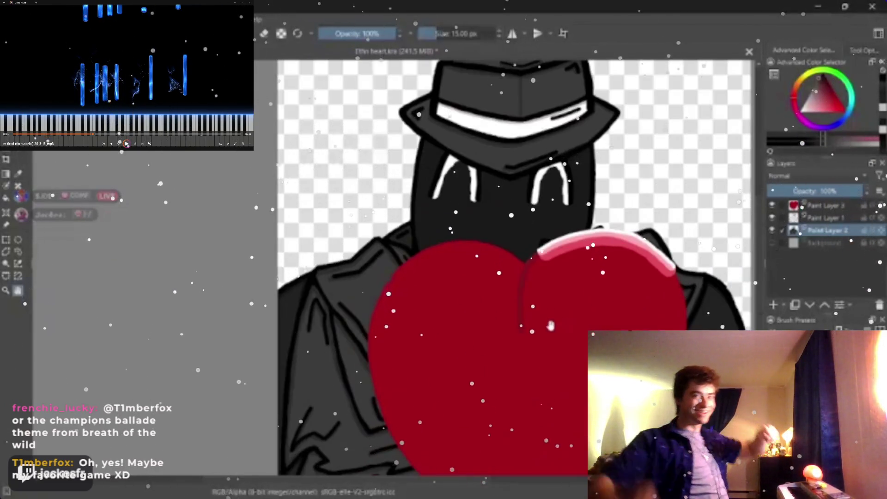
scroll(549, 325, up, 1)
scroll(541, 298, up, 1)
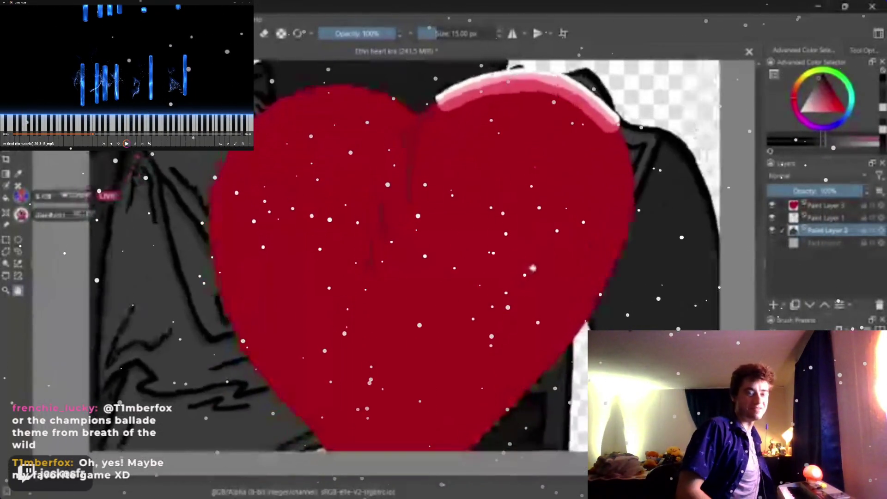
scroll(533, 268, down, 2)
scroll(485, 278, up, 2)
scroll(450, 291, down, 2)
scroll(408, 296, up, 2)
scroll(407, 296, down, 2)
scroll(422, 291, up, 1)
scroll(433, 287, up, 1)
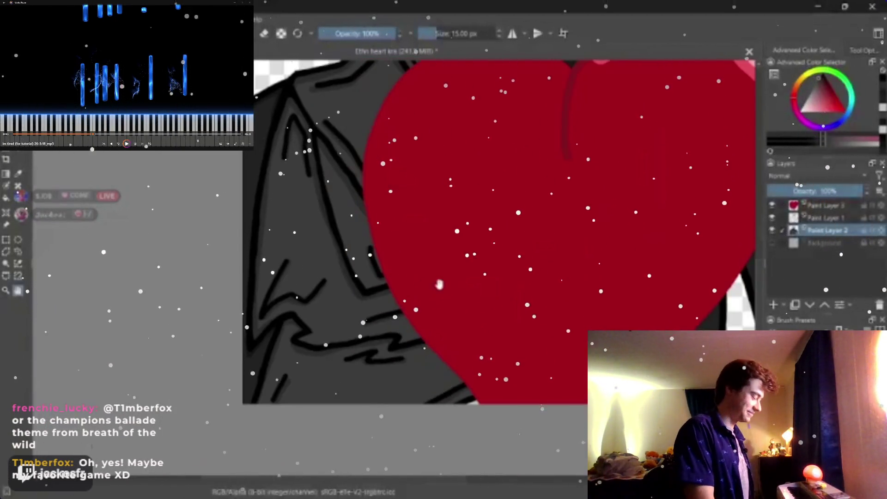
scroll(439, 284, down, 2)
scroll(540, 270, up, 1)
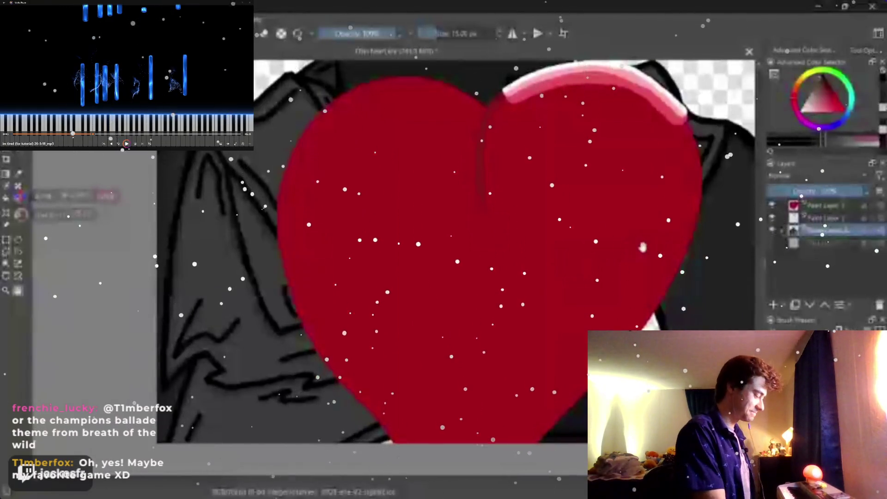
scroll(524, 243, up, 2)
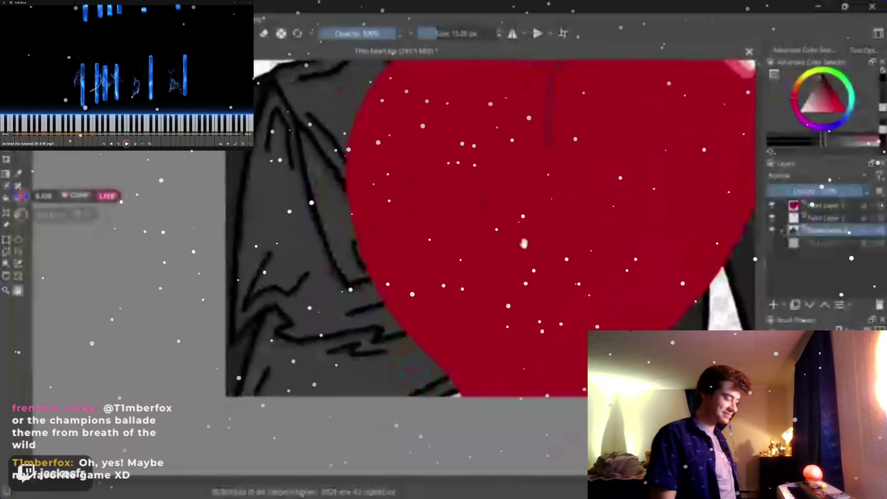
scroll(524, 243, down, 2)
scroll(512, 270, up, 1)
scroll(493, 303, down, 1)
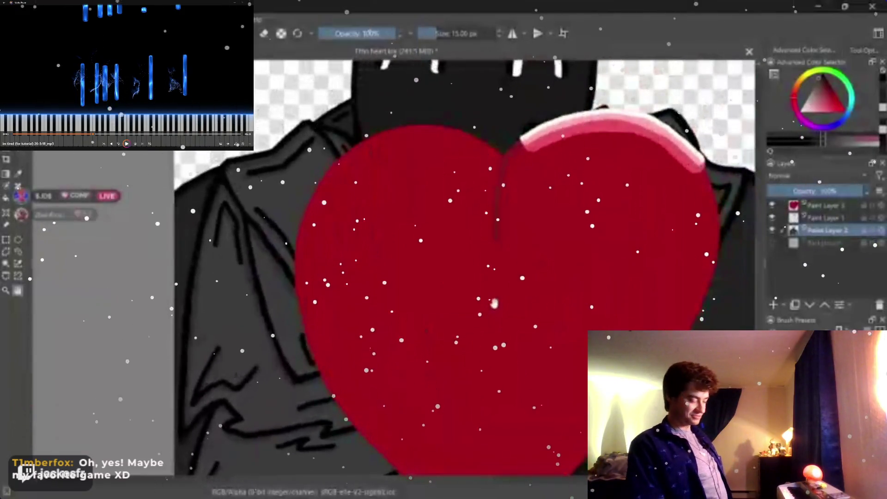
scroll(493, 303, down, 1)
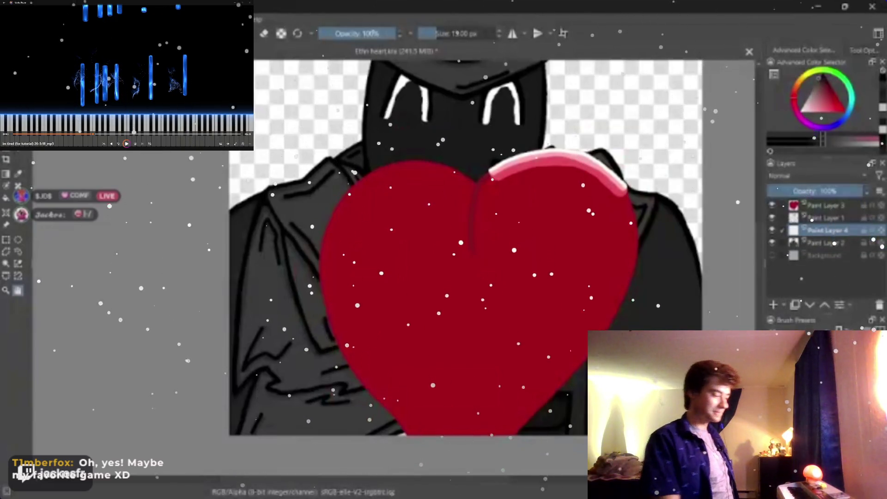
Step: Add empty Paint Layer 4 and drag it to the top of the layer stack
key(Insert)
drag(824, 230, 829, 204)
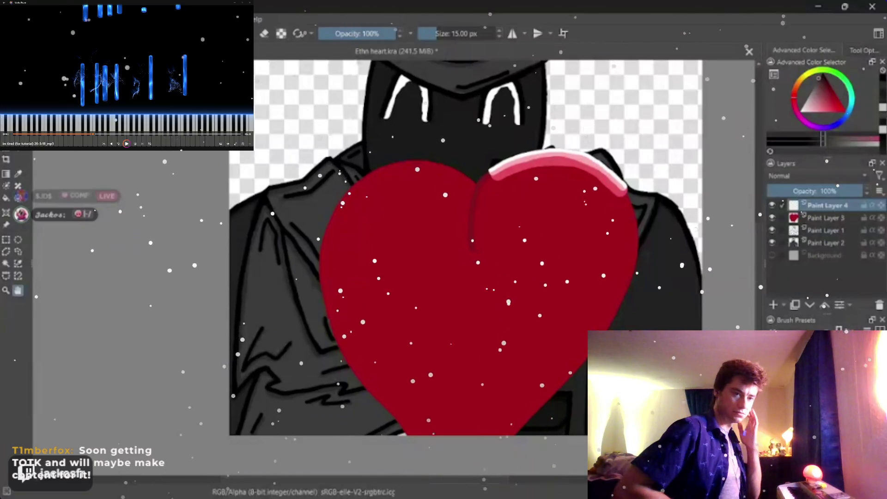
scroll(391, 230, up, 2)
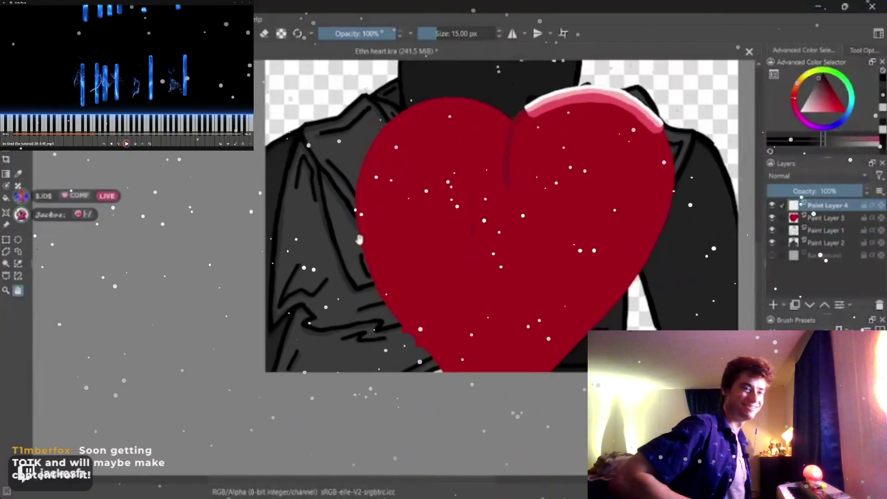
scroll(392, 230, up, 4)
drag(392, 230, 447, 201)
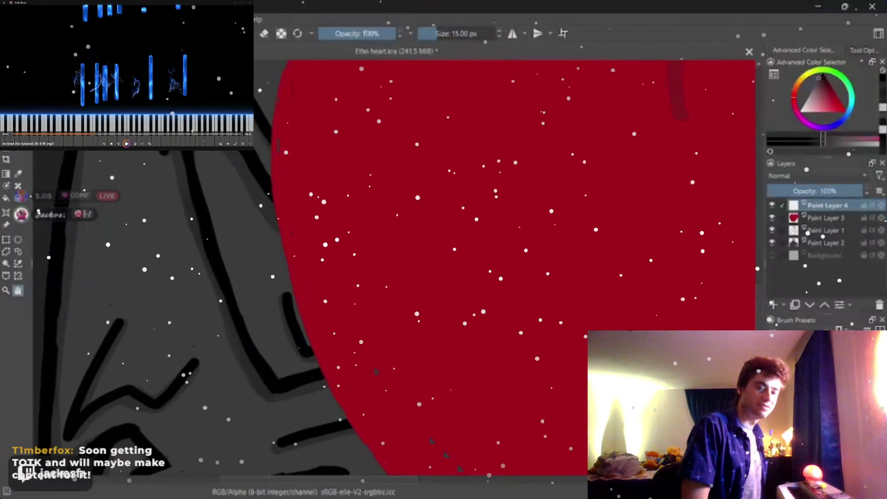
scroll(504, 264, down, 5)
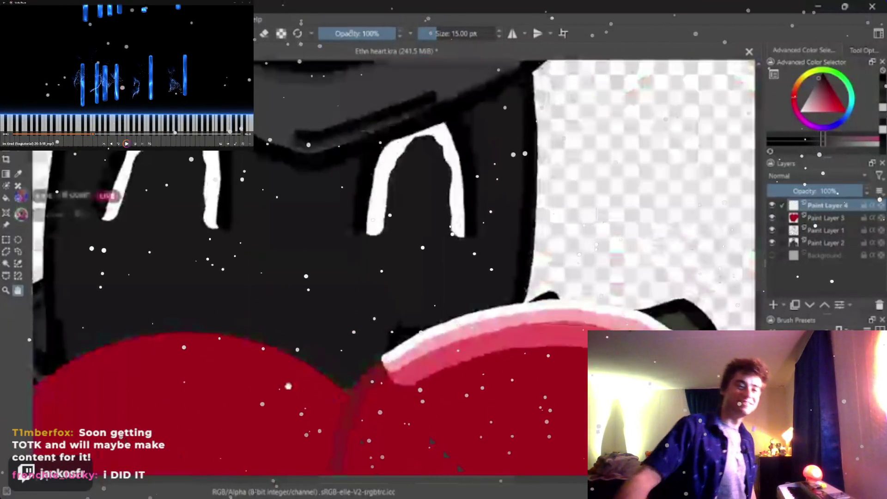
drag(281, 398, 295, 397)
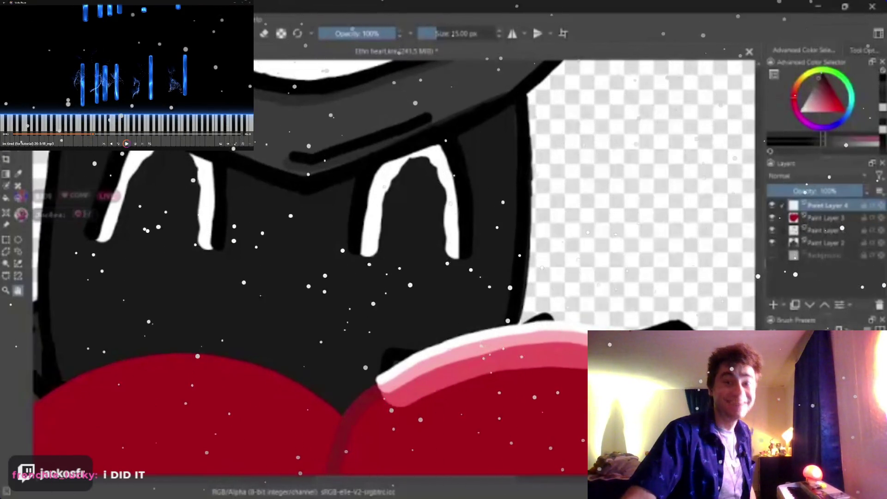
drag(294, 396, 308, 392)
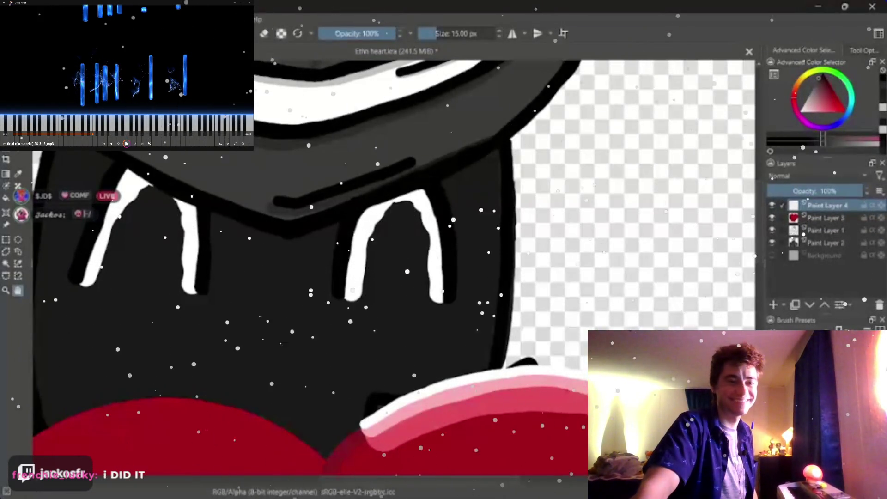
scroll(494, 223, down, 3)
scroll(494, 223, down, 2)
scroll(499, 243, up, 3)
scroll(512, 276, up, 3)
mouse_move(512, 277)
mouse_down()
mouse_move(581, 254)
mouse_move(685, 204)
mouse_up()
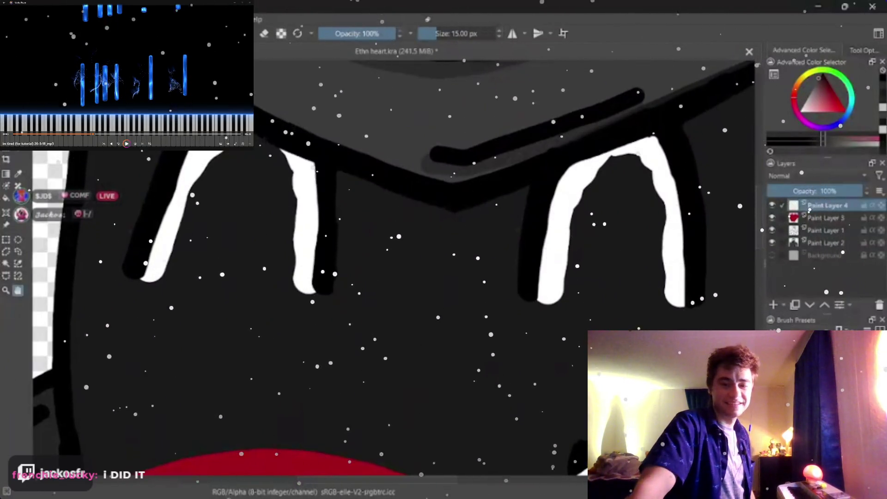
scroll(405, 284, up, 2)
scroll(412, 332, up, 2)
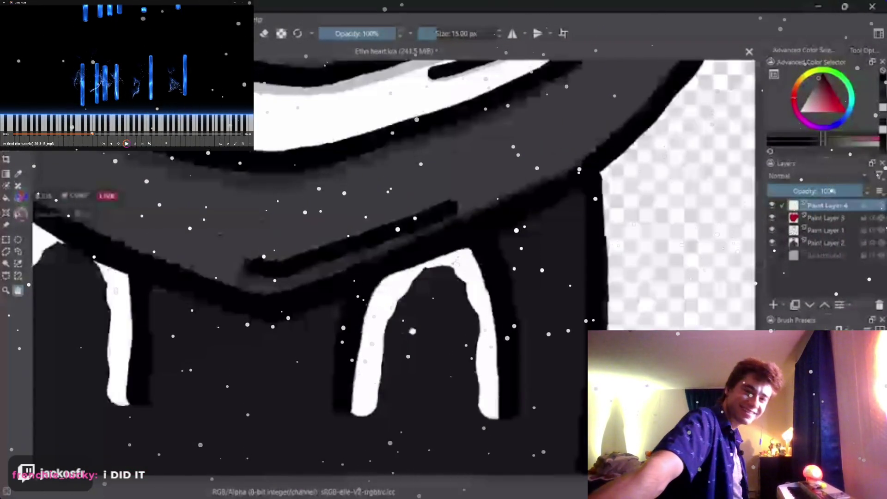
scroll(410, 298, right, 5)
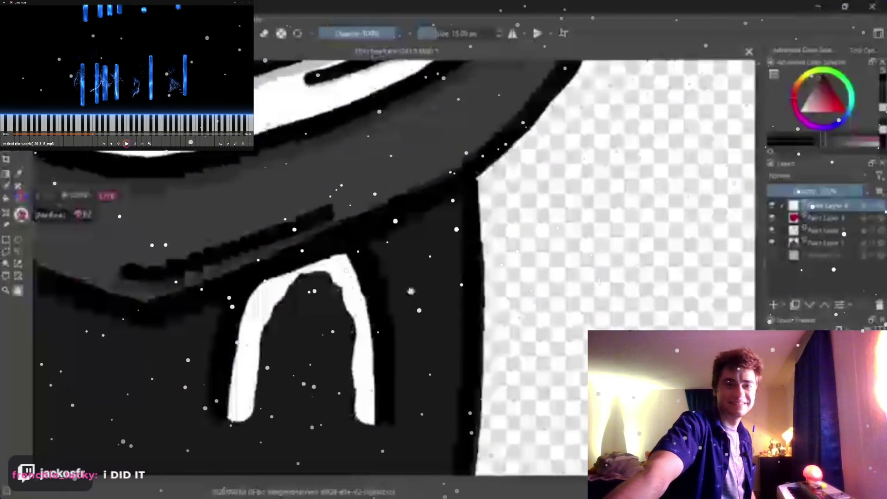
scroll(411, 291, up, 3)
scroll(403, 290, down, 2)
scroll(391, 287, up, 2)
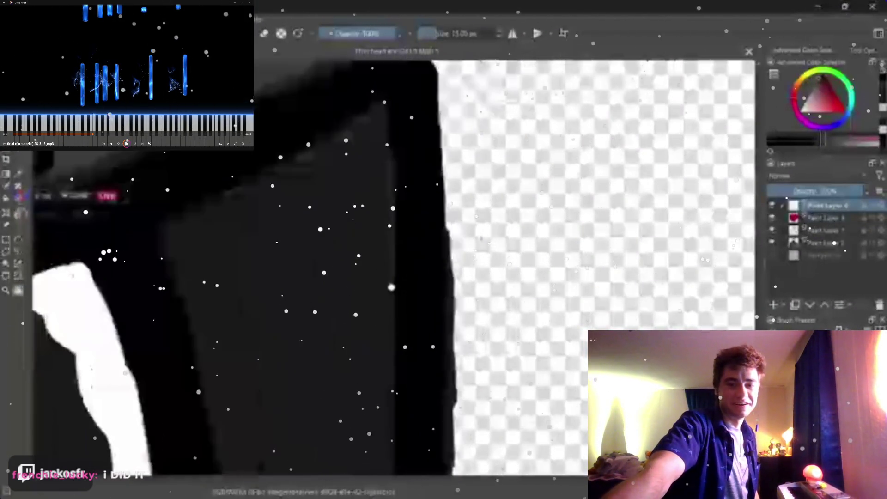
scroll(391, 288, down, 2)
scroll(415, 299, down, 2)
scroll(451, 318, up, 1)
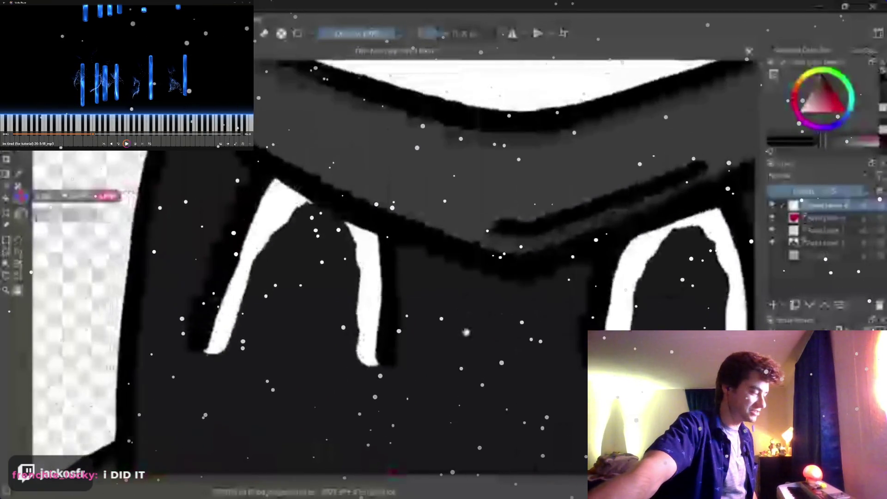
scroll(466, 332, up, 1)
key(6)
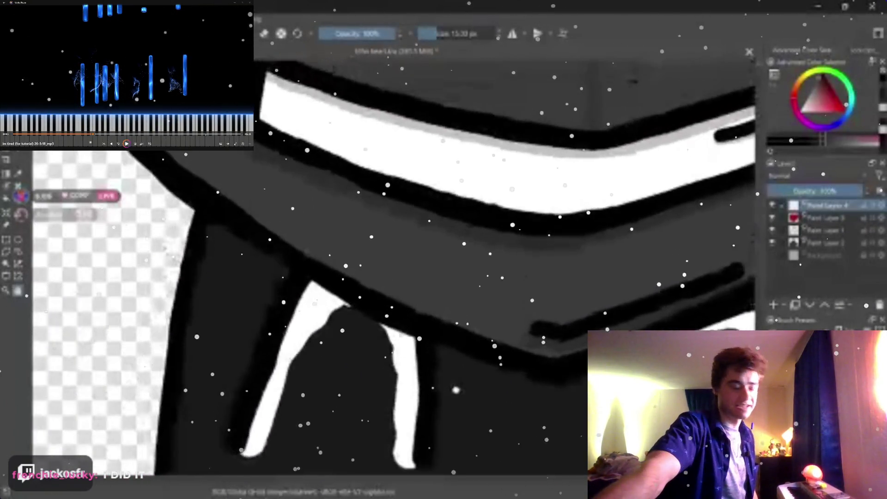
scroll(454, 389, up, 1)
key(5)
scroll(454, 388, down, 2)
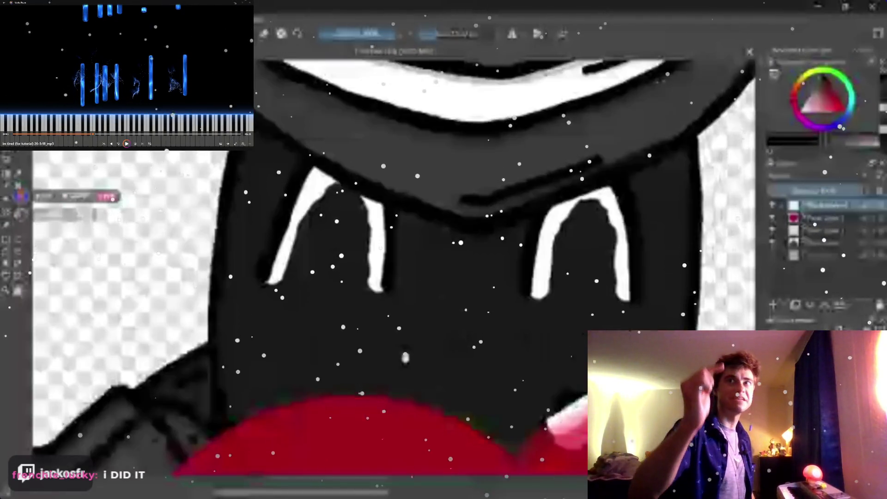
Step: Navigate to the jacket shoulder beside the heart and make Paint Layer 2 active
drag(452, 387, 326, 319)
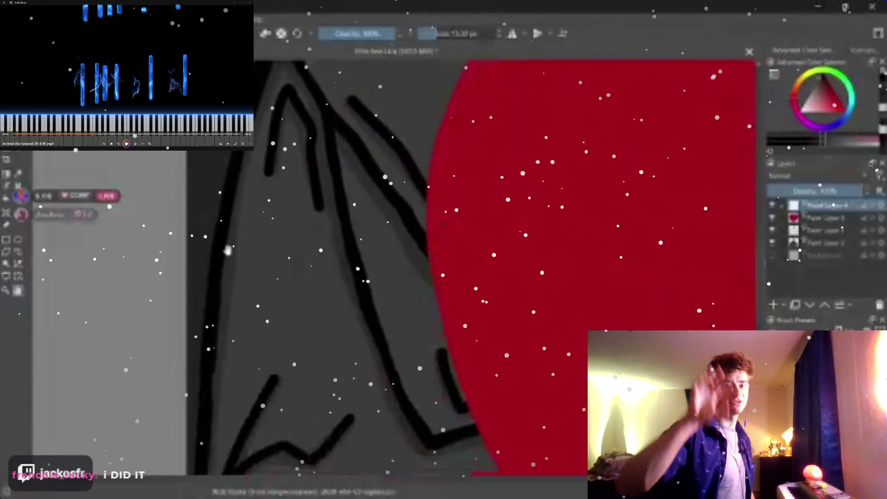
drag(596, 180, 376, 178)
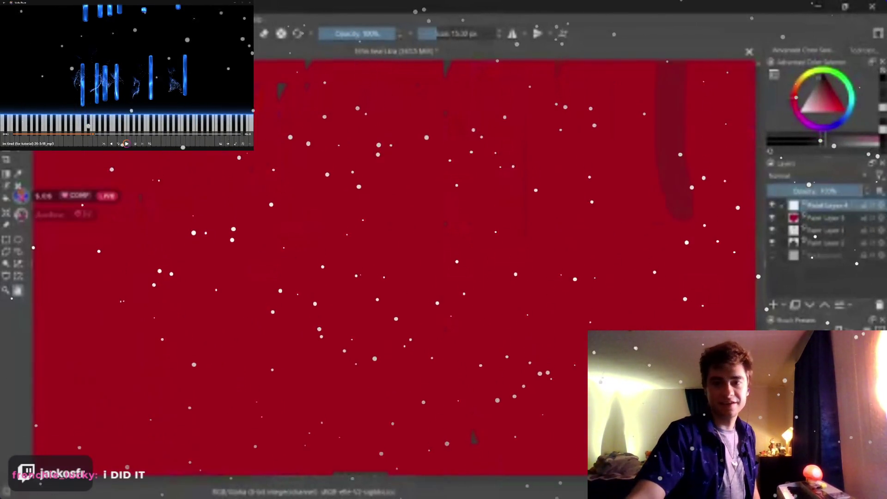
scroll(375, 178, down, 3)
scroll(543, 303, up, 3)
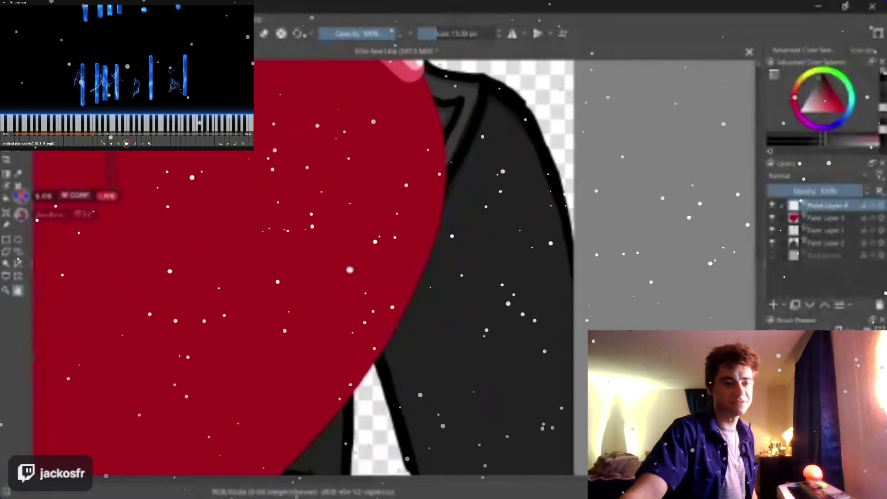
drag(350, 270, 309, 340)
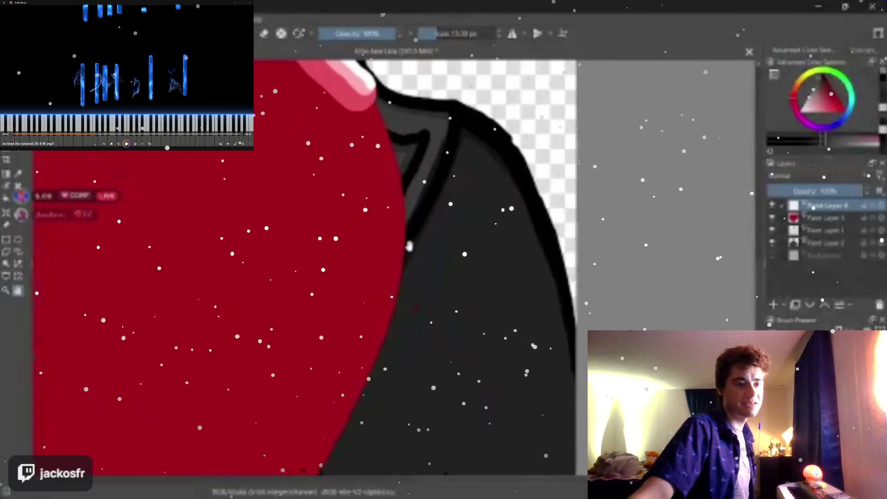
scroll(414, 306, up, 2)
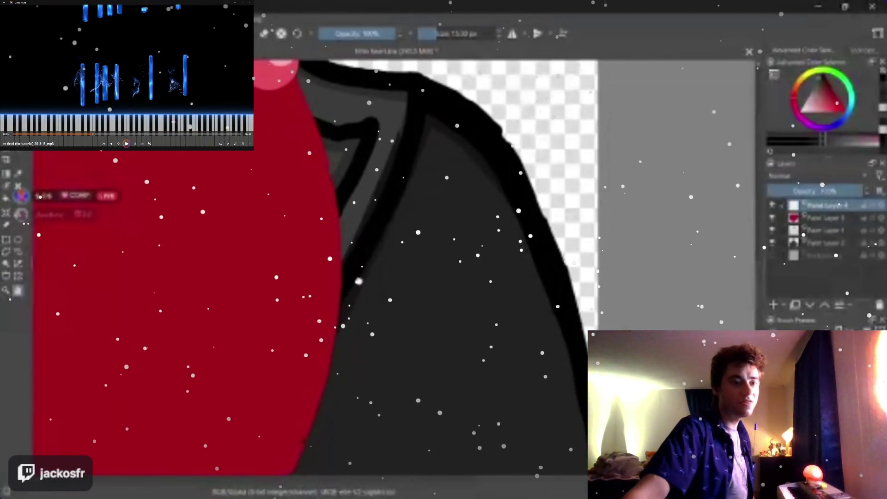
drag(354, 280, 330, 313)
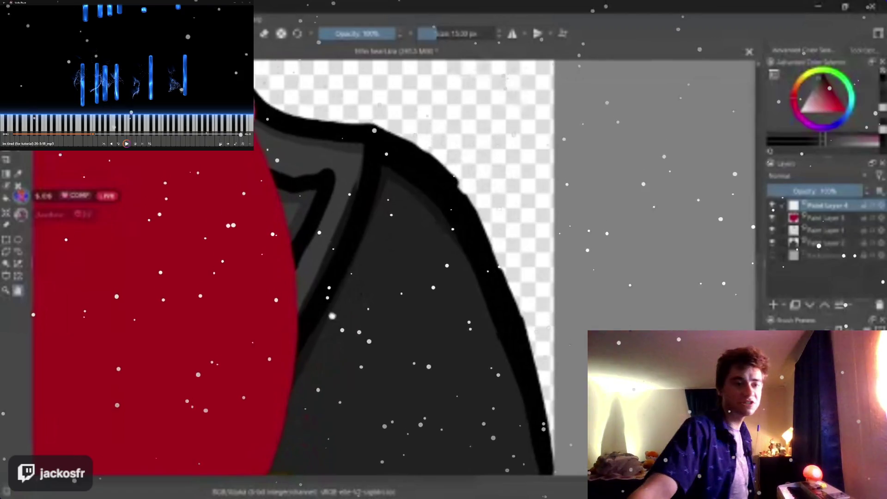
scroll(331, 314, up, 2)
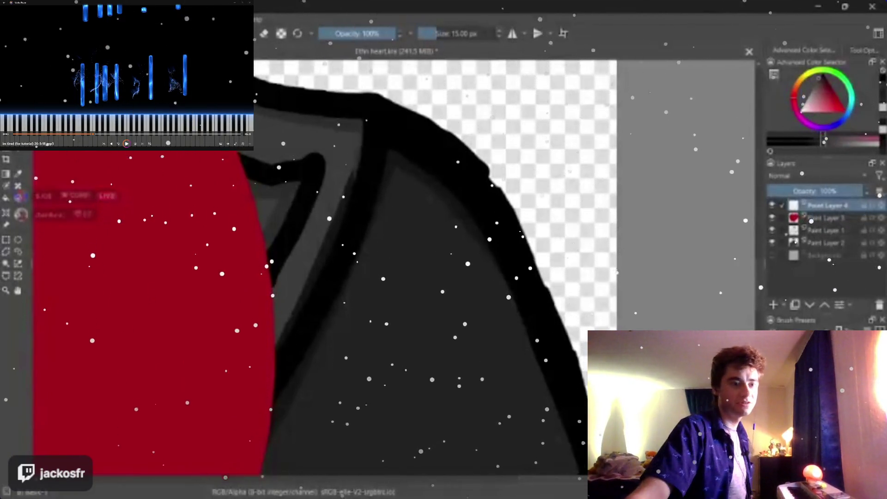
click(823, 243)
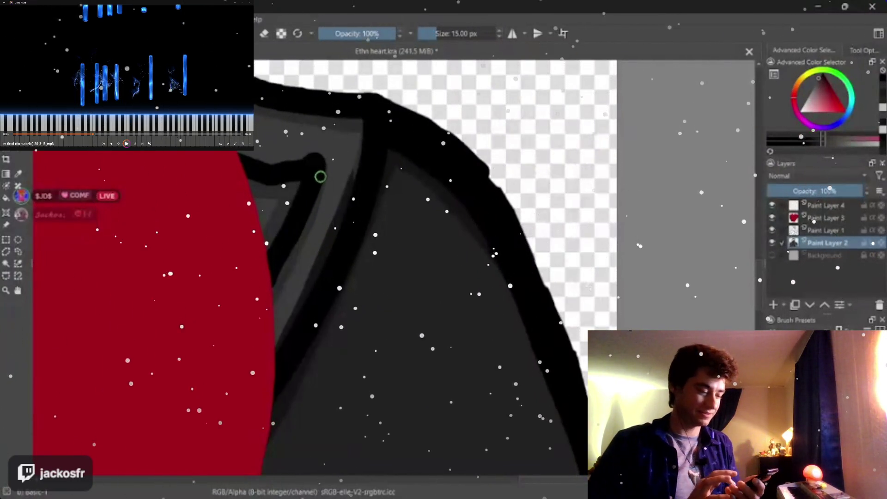
Step: Touch up the shoulder outline shading on Paint Layer 2, then make Paint Layer 1 active
drag(319, 171, 263, 328)
key(ctrl+z)
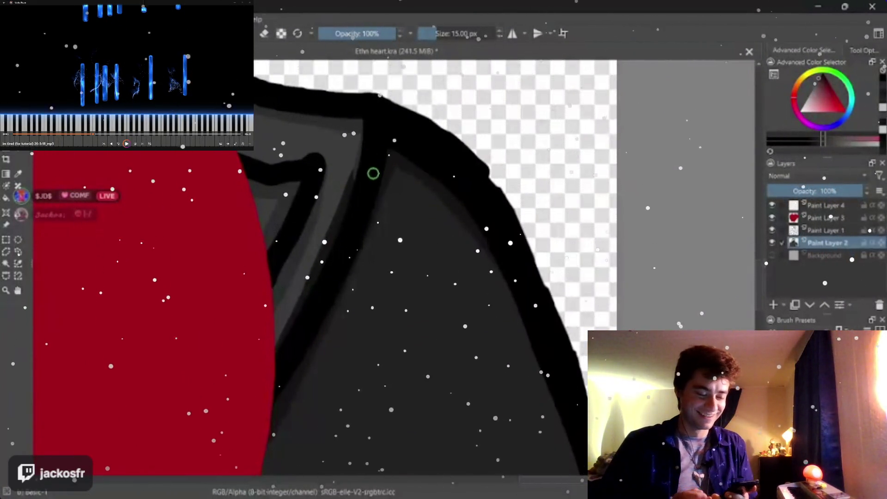
drag(364, 173, 347, 170)
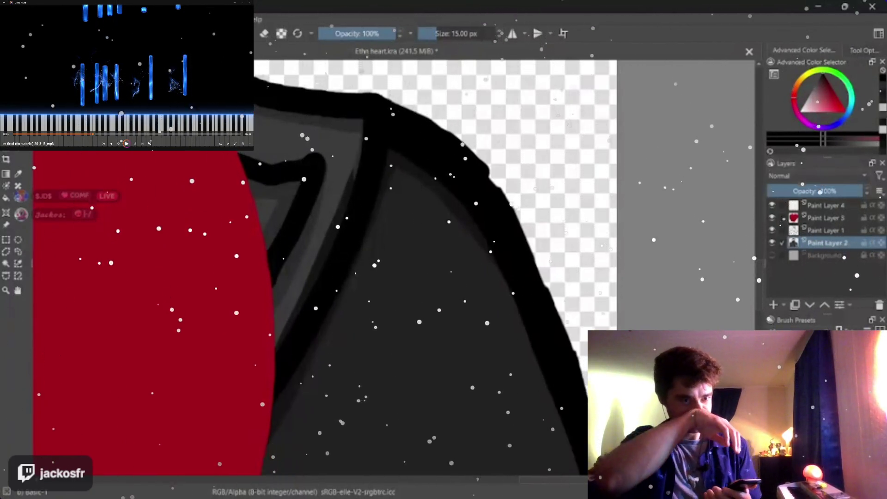
click(825, 230)
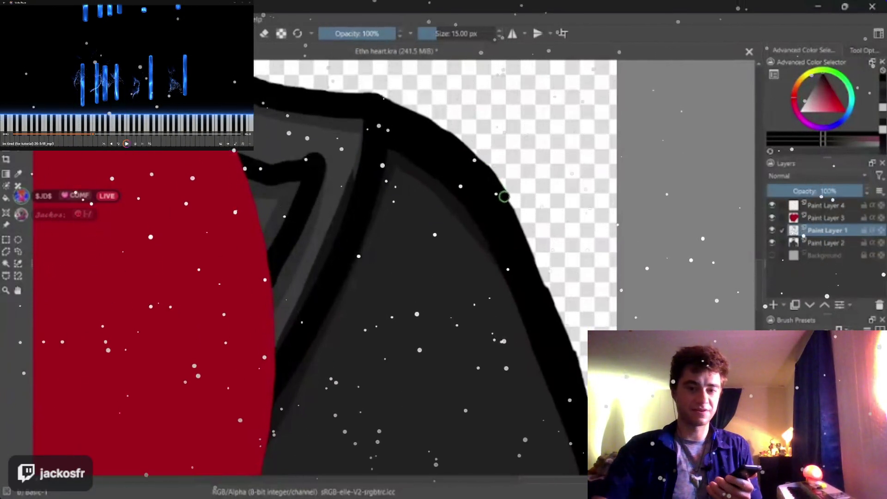
Step: Thicken the black shoulder outline with two strokes and enlarge the brush to 600 px
drag(527, 247, 560, 315)
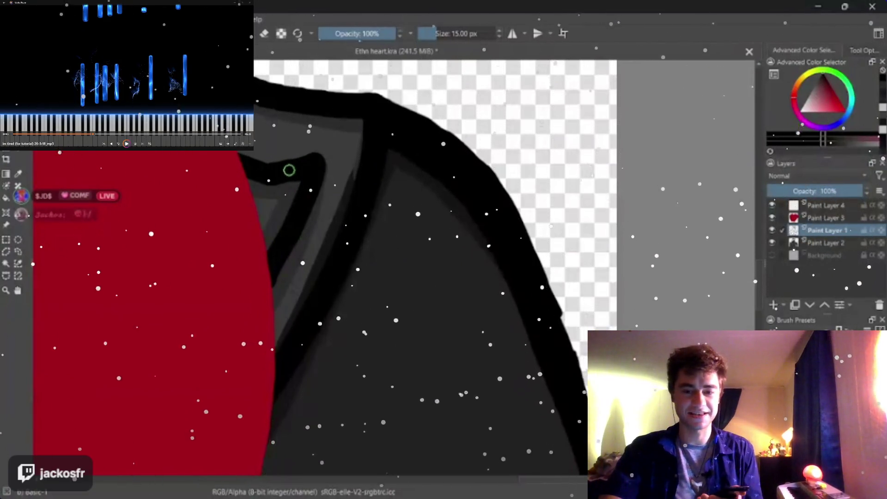
drag(359, 192, 333, 227)
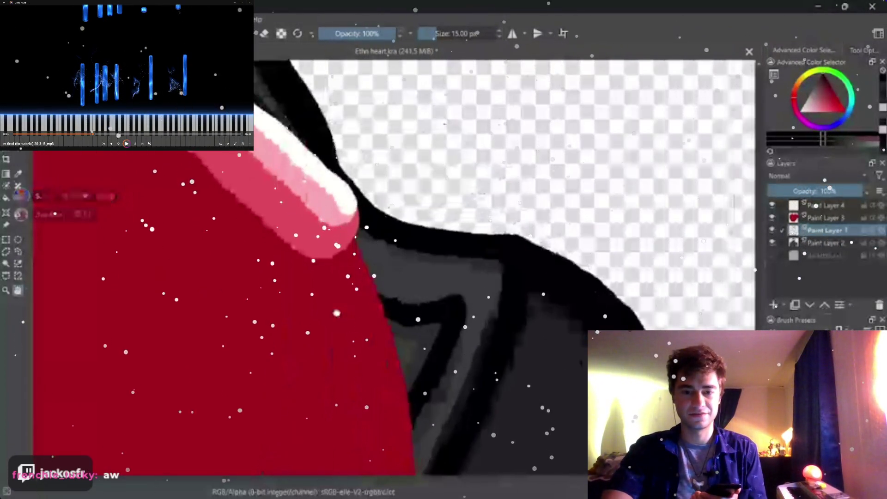
drag(443, 250, 526, 291)
mouse_move(445, 401)
mouse_down()
mouse_move(393, 330)
mouse_move(536, 311)
mouse_up()
key(slash)
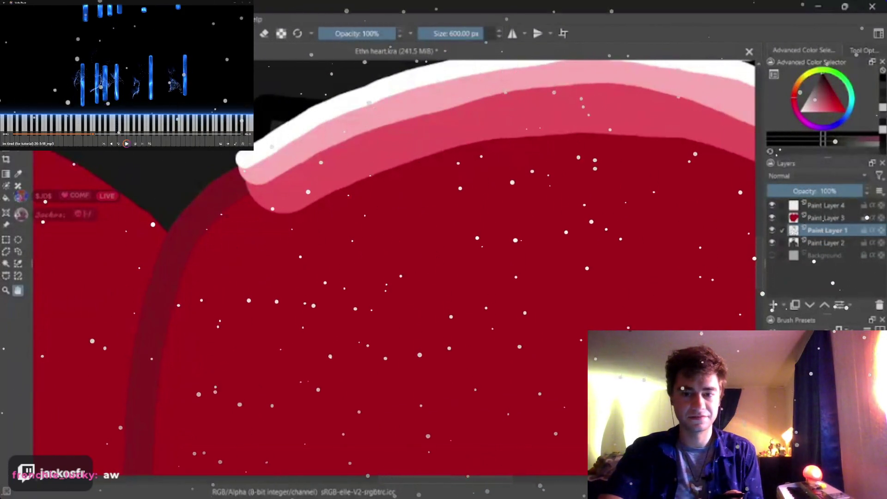
Step: Switch to a 60 px eraser with dark red picked and work only on Paint Layer 3
key(e)
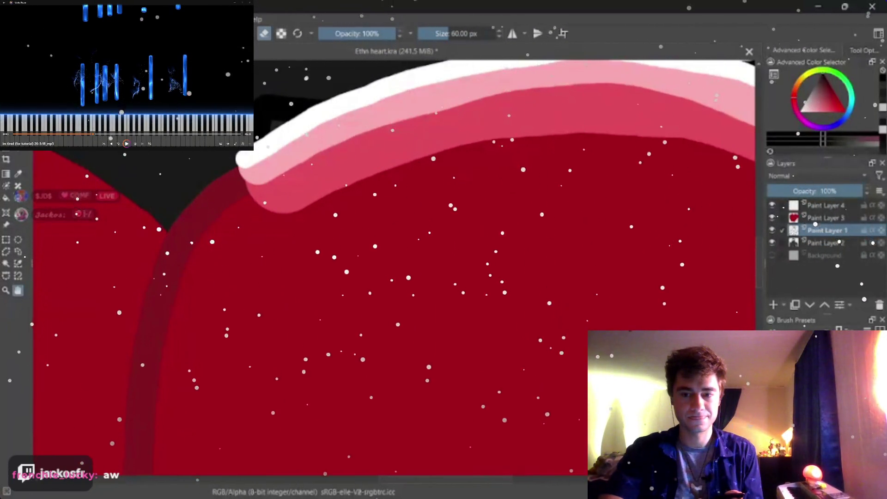
click(825, 100)
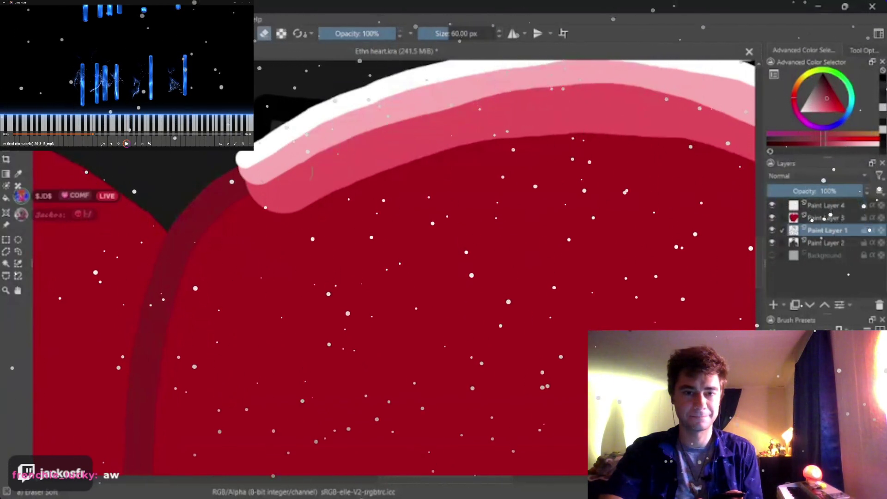
ctrl+click(824, 218)
click(825, 218)
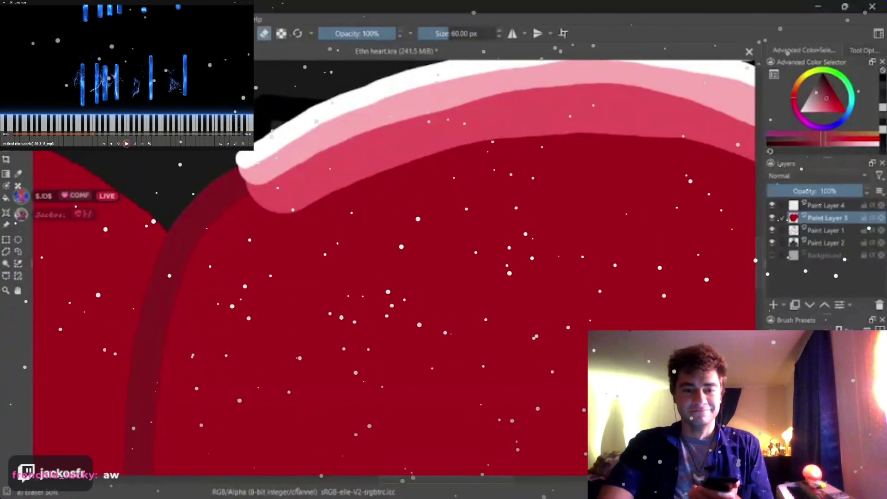
Step: Erase over the heart rim's left tip, undoing a stray dab and re-erasing along the rim
drag(248, 165, 346, 184)
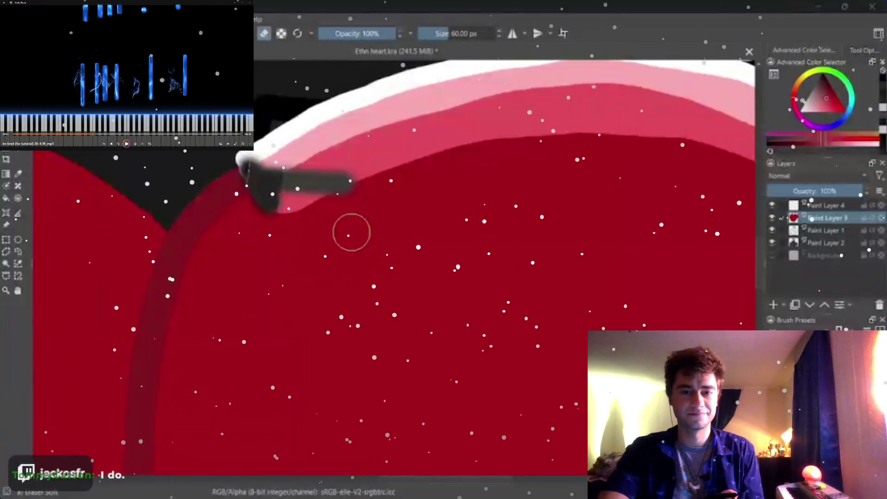
click(343, 241)
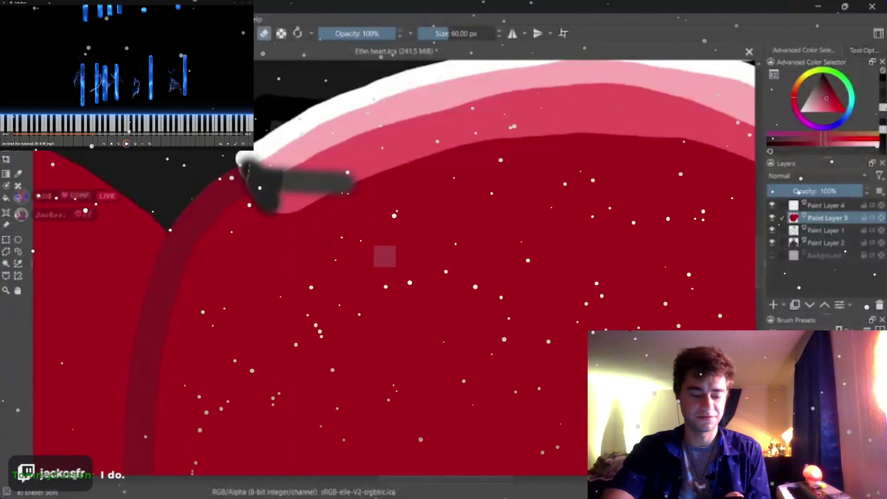
key(ctrl+z)
key(ctrl+z)
mouse_move(252, 173)
mouse_down()
mouse_move(311, 172)
mouse_move(247, 173)
mouse_up()
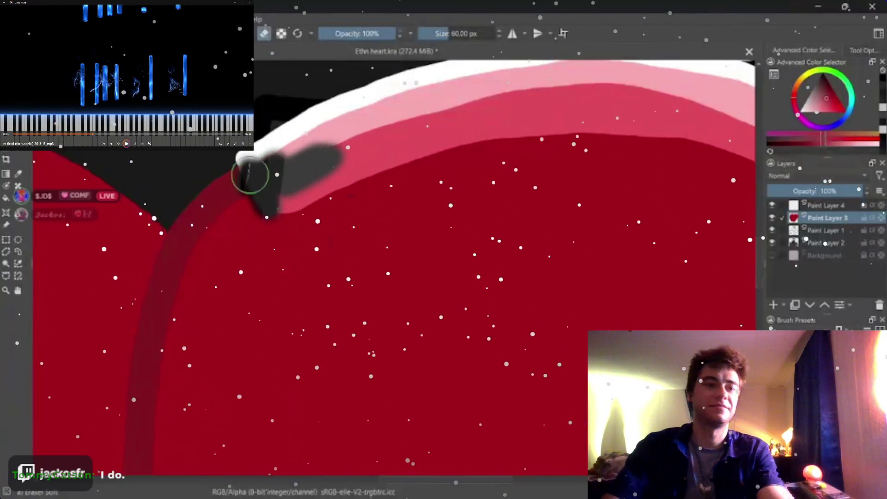
mouse_move(306, 168)
mouse_down()
mouse_move(323, 156)
mouse_move(247, 164)
mouse_move(340, 113)
mouse_move(275, 144)
mouse_move(313, 183)
mouse_move(475, 123)
mouse_move(368, 104)
mouse_move(451, 121)
mouse_up()
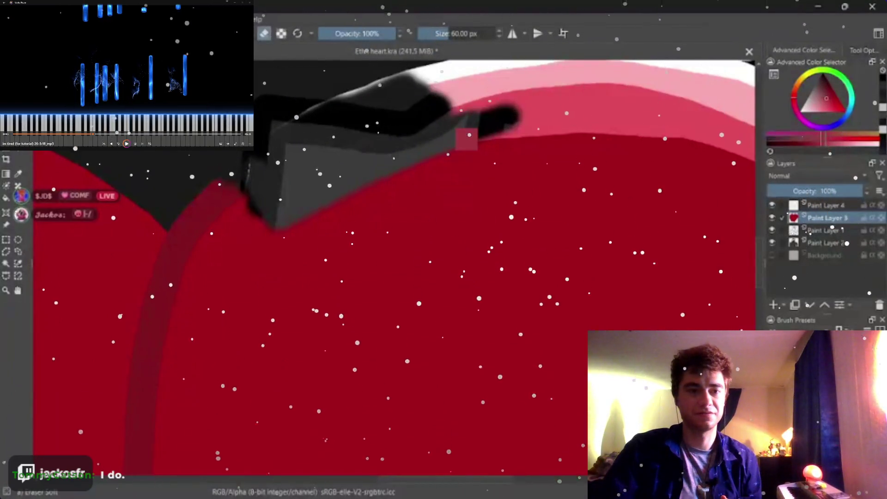
Step: Undo the rim marks, leave eraser mode and shrink the brush from 600 px to about 43 px
key(ctrl+z)
key(ctrl+z)
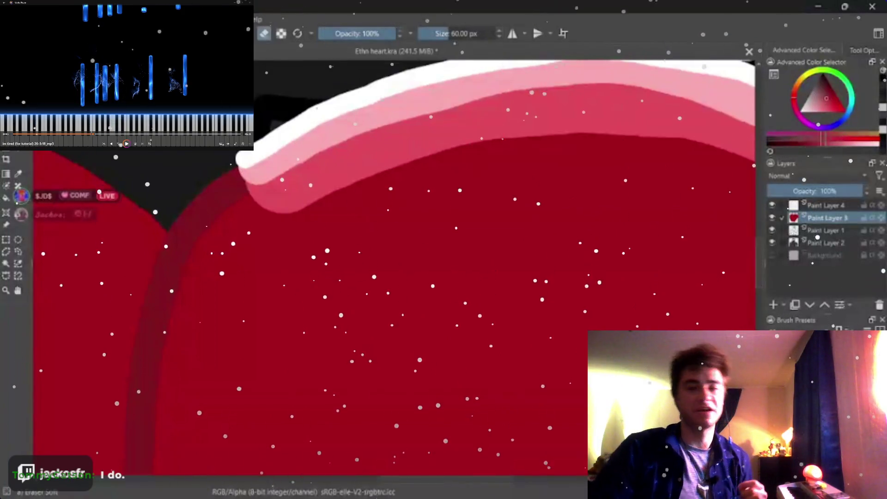
key(e)
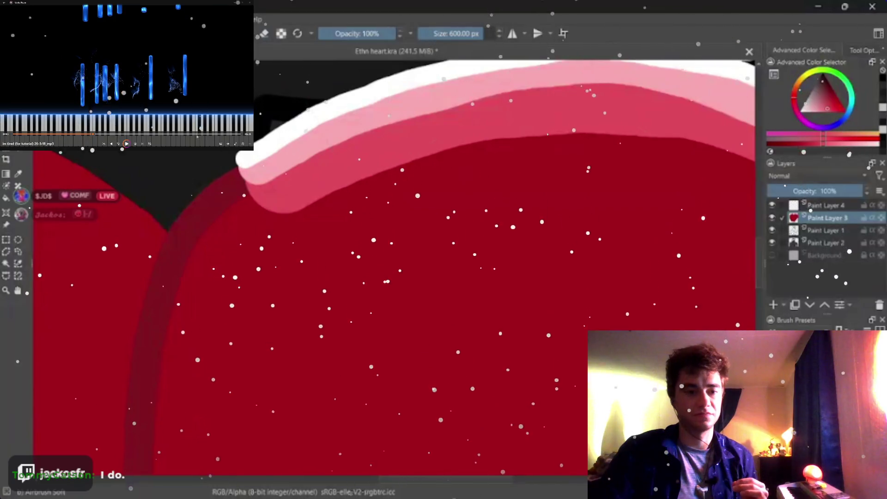
click(447, 33)
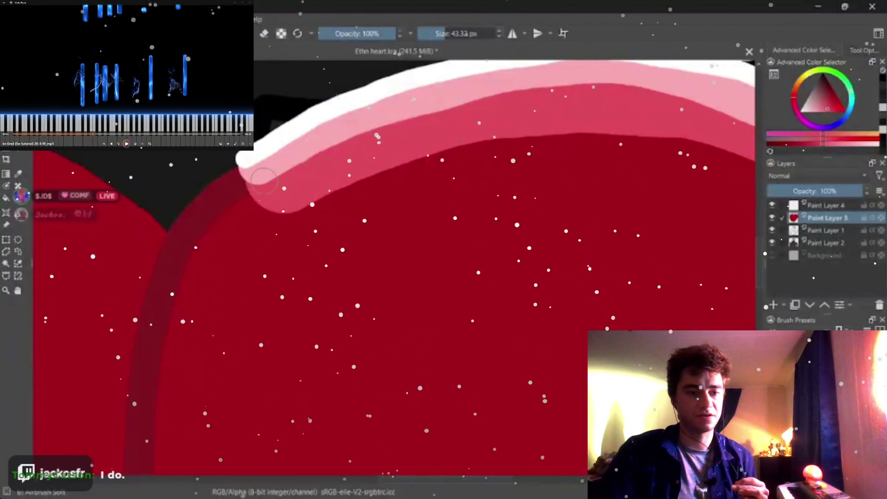
Step: Paint darker pink along the heart's curved highlight band
drag(258, 182, 596, 94)
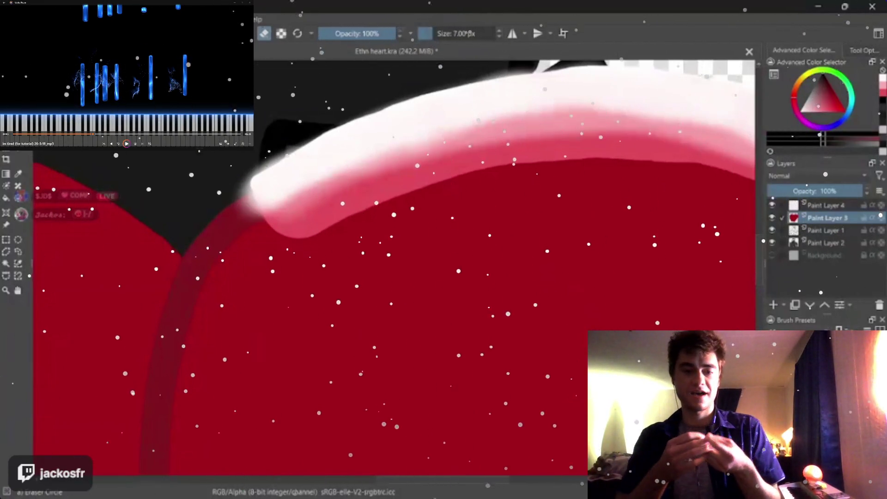
drag(245, 185, 267, 251)
drag(252, 211, 279, 261)
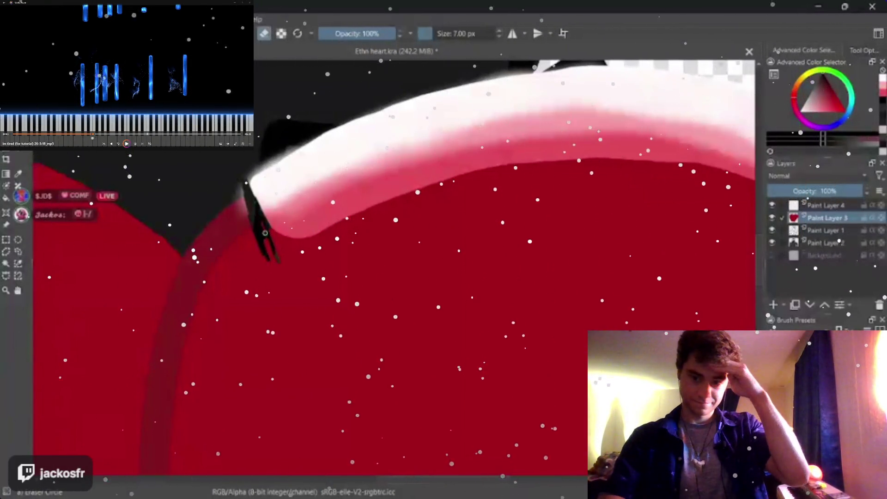
key(ctrl+z)
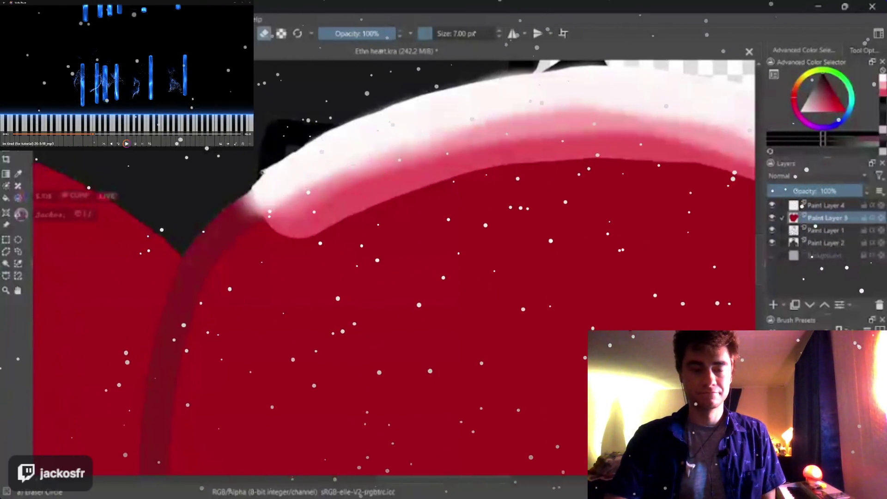
scroll(251, 324, up, 2)
Step: Erase along the white band's upper edge against the black outline, rotating the view to follow it
mouse_move(252, 324)
mouse_down()
mouse_move(431, 235)
mouse_move(311, 243)
mouse_up()
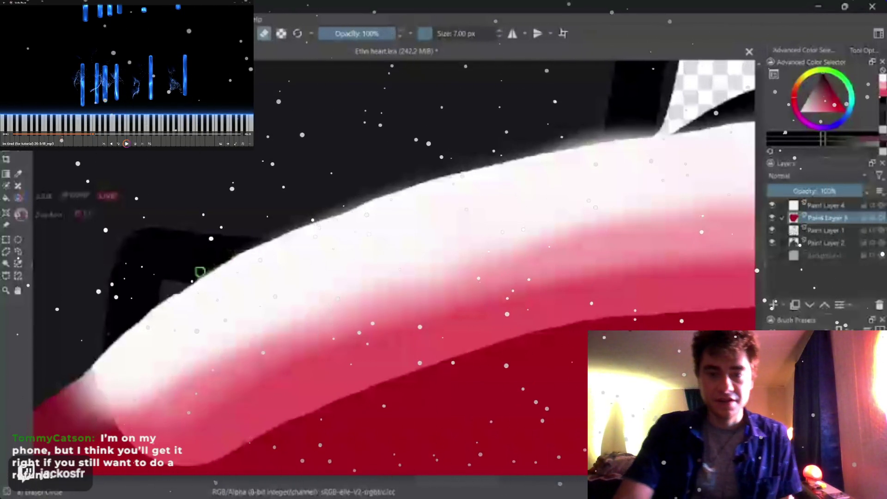
drag(199, 270, 360, 199)
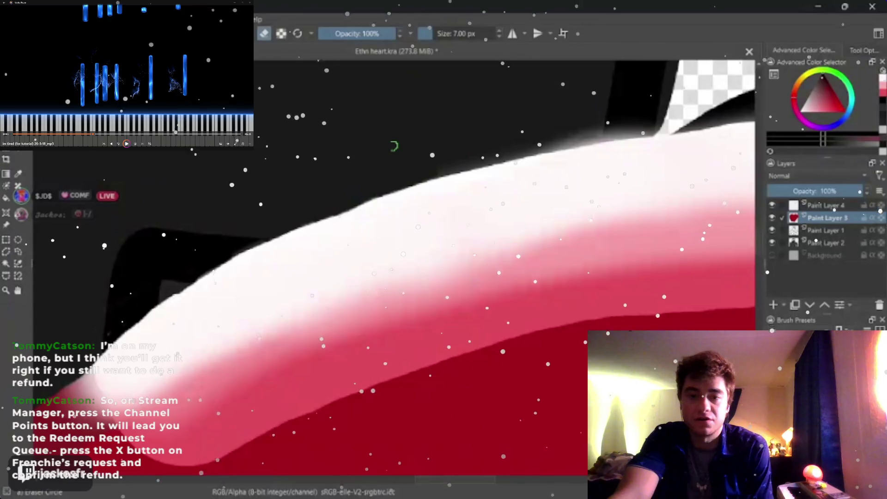
drag(393, 147, 256, 244)
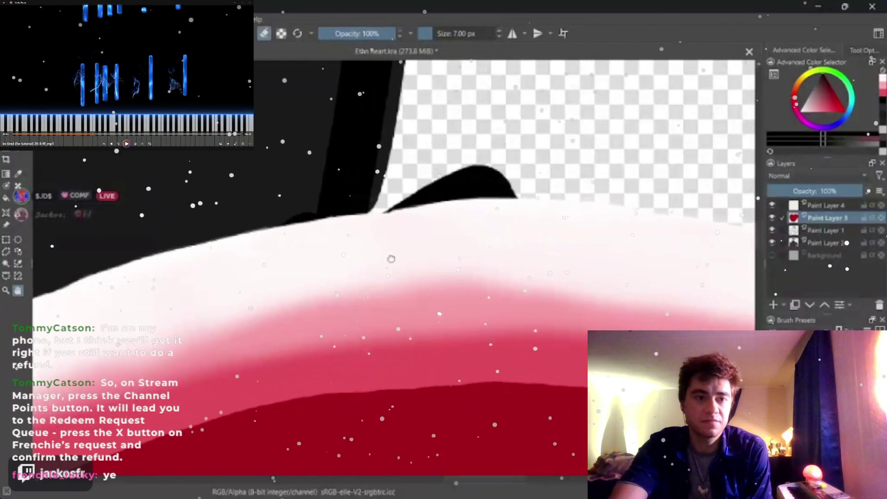
drag(390, 252, 202, 211)
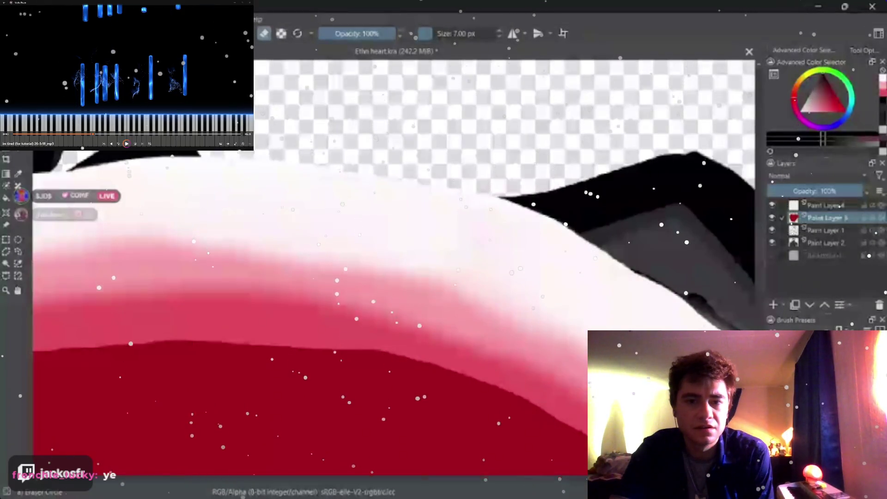
mouse_move(417, 261)
mouse_down()
mouse_move(361, 211)
mouse_move(356, 237)
mouse_move(322, 203)
mouse_up()
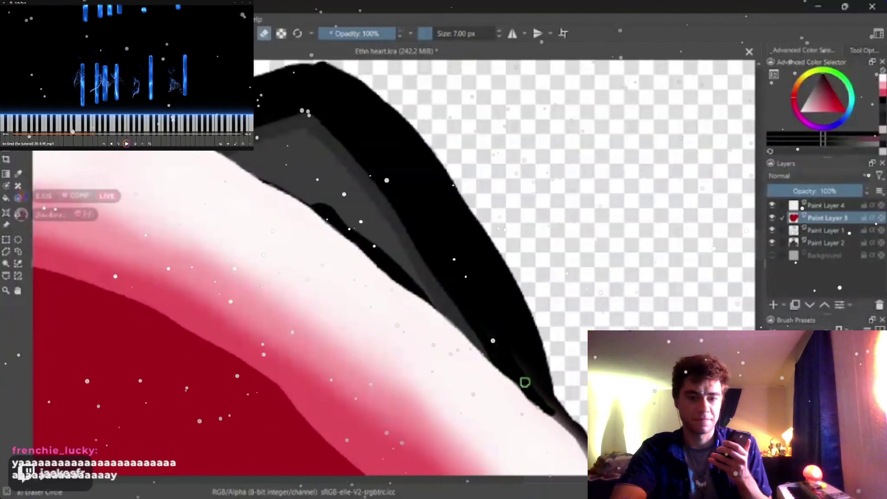
Step: Switch the active layer from Paint Layer 3 to Paint Layer 1 with Page Down
drag(509, 364, 406, 326)
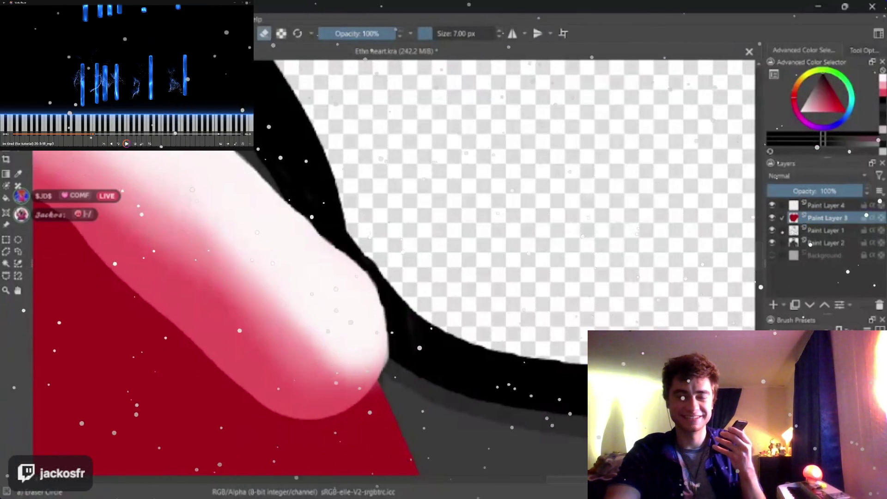
key(Page_Down)
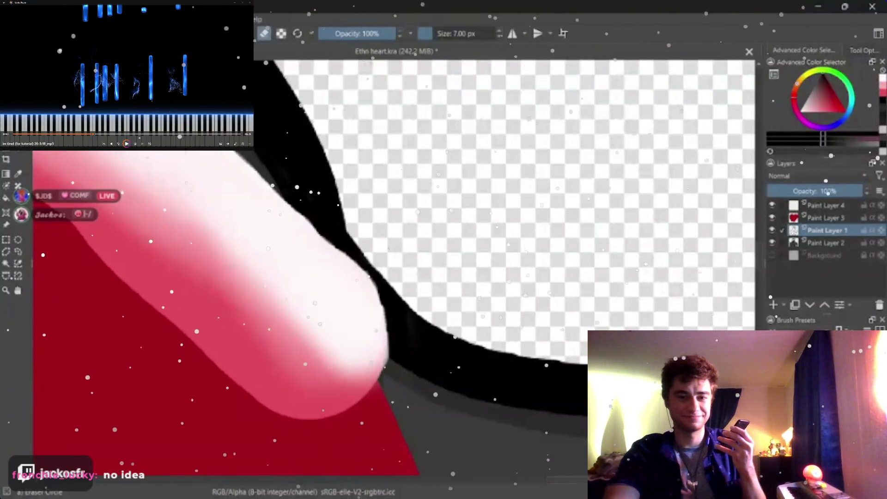
scroll(207, 277, down, 2)
scroll(388, 284, down, 2)
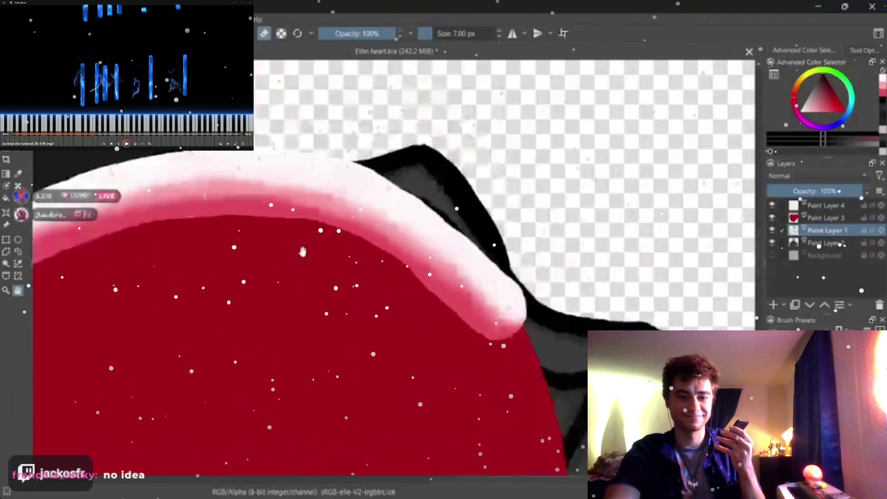
scroll(388, 284, down, 2)
scroll(395, 294, left, 3)
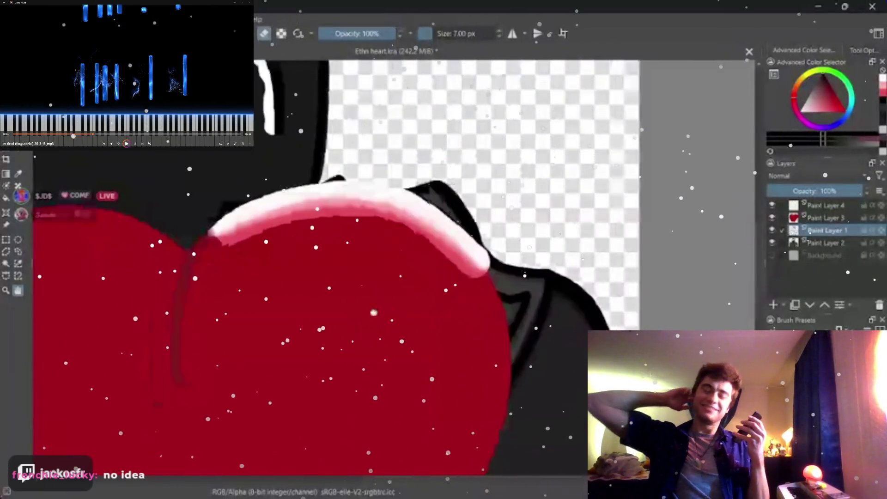
scroll(408, 314, down, 2)
scroll(408, 314, down, 2)
scroll(405, 250, up, 2)
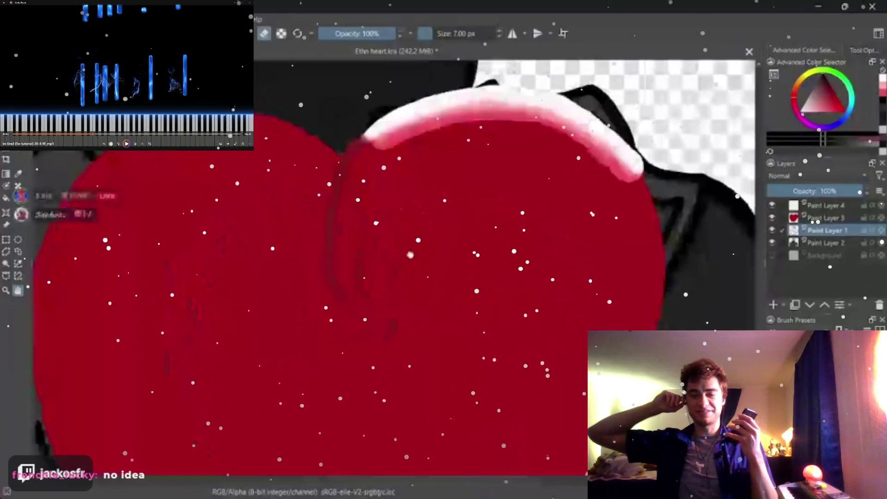
scroll(404, 236, down, 2)
scroll(404, 237, down, 1)
scroll(355, 263, down, 1)
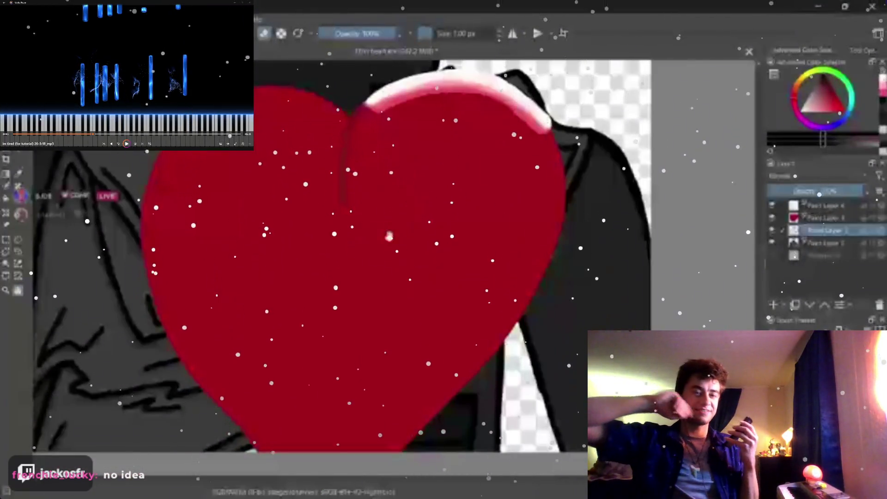
scroll(355, 263, down, 1)
scroll(355, 263, down, 1)
scroll(355, 263, down, 1)
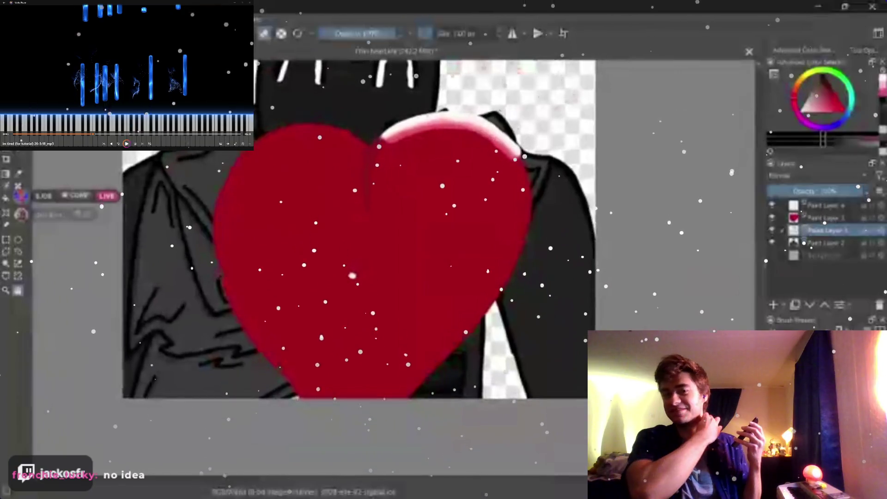
Step: Sample the heart's red fill as the foreground painting colour
drag(354, 263, 349, 275)
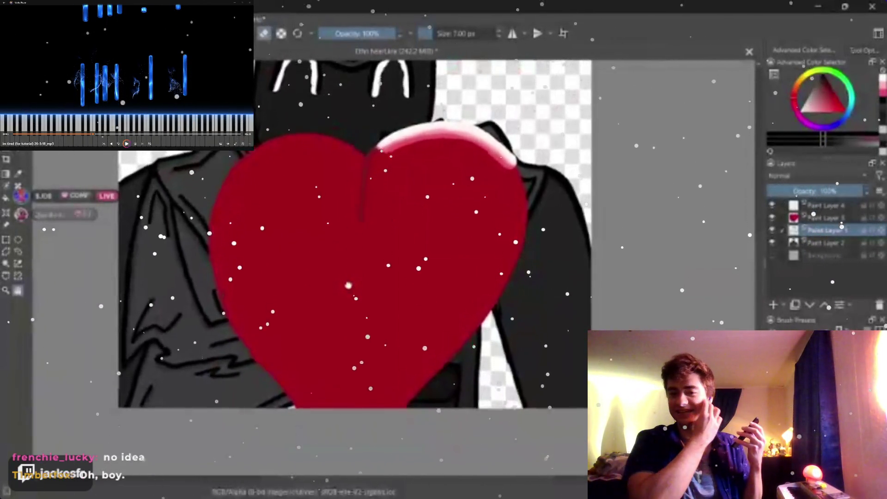
scroll(348, 282, down, 1)
scroll(347, 283, up, 1)
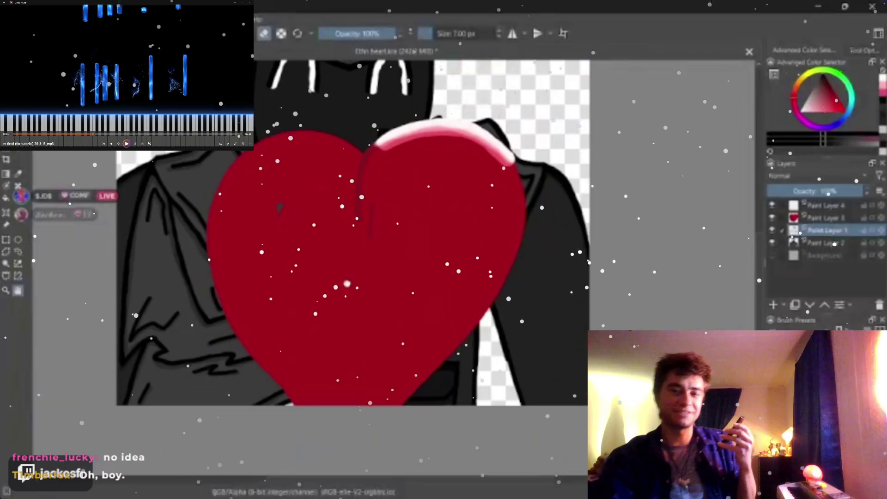
scroll(347, 283, up, 1)
scroll(345, 284, up, 1)
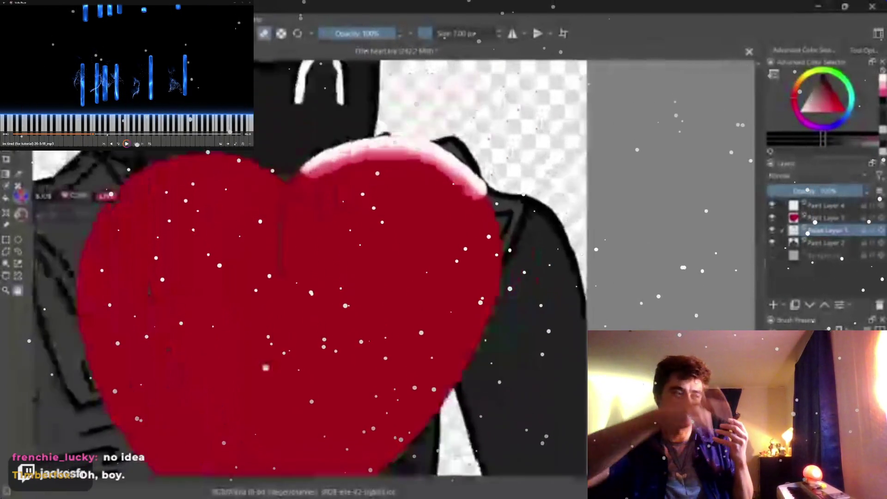
scroll(343, 286, down, 1)
scroll(309, 323, up, 4)
scroll(308, 323, down, 1)
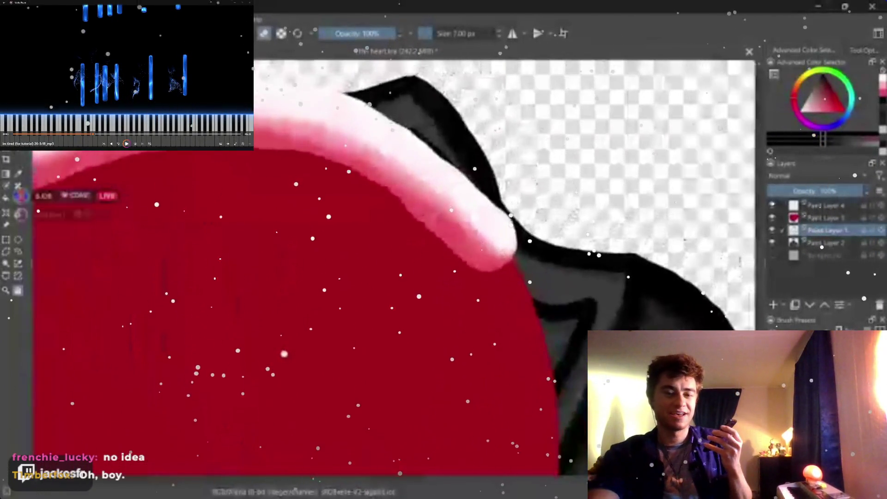
scroll(415, 275, up, 1)
scroll(416, 275, up, 1)
scroll(416, 275, down, 2)
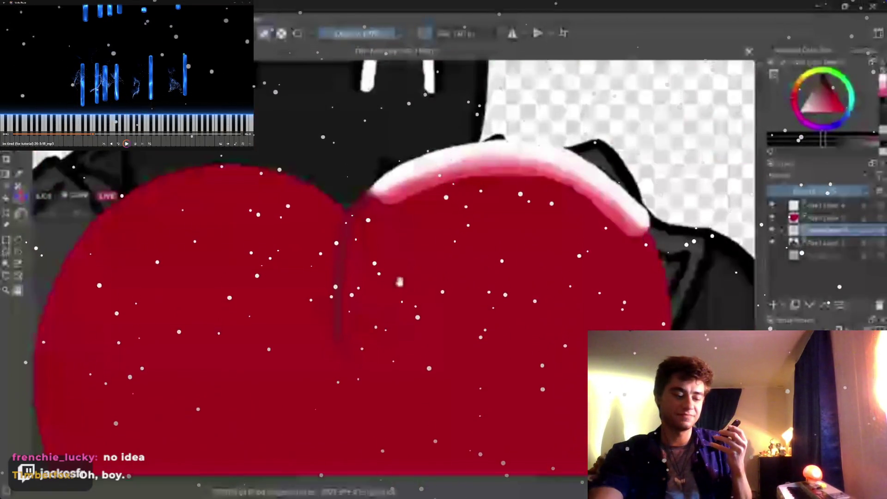
scroll(429, 272, down, 1)
scroll(444, 268, down, 1)
scroll(447, 266, up, 2)
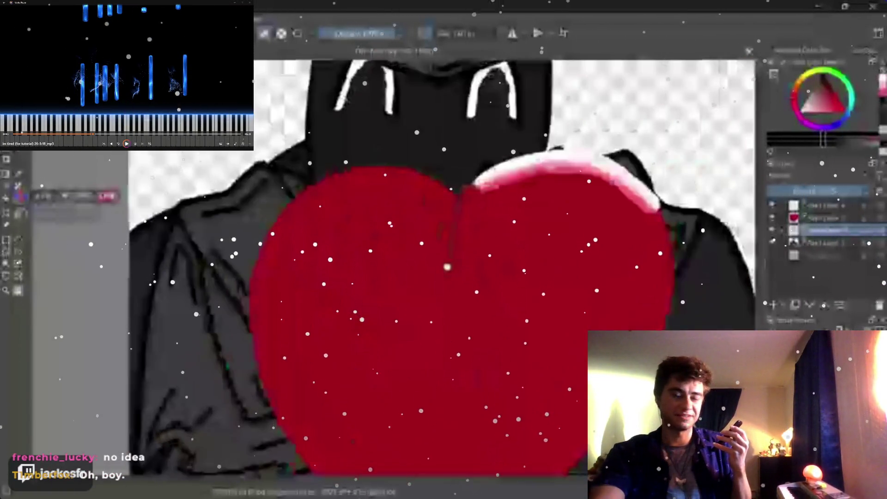
scroll(413, 282, down, 1)
scroll(412, 282, up, 2)
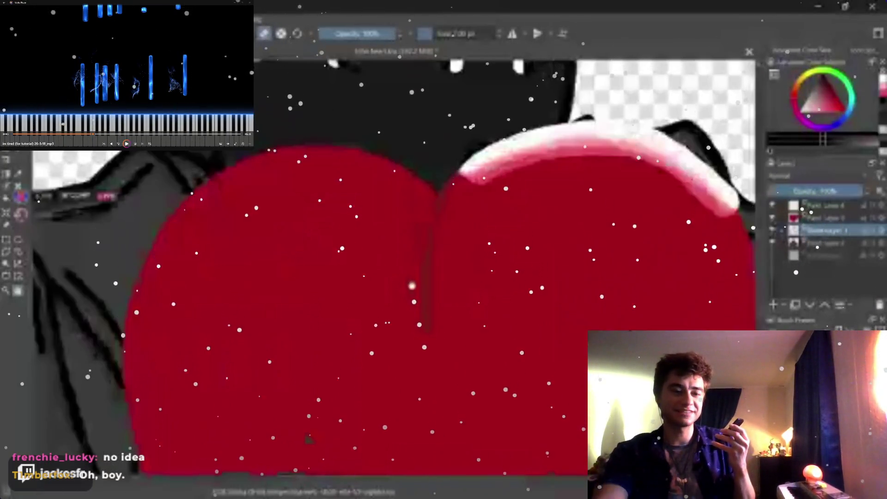
ctrl+click(352, 287)
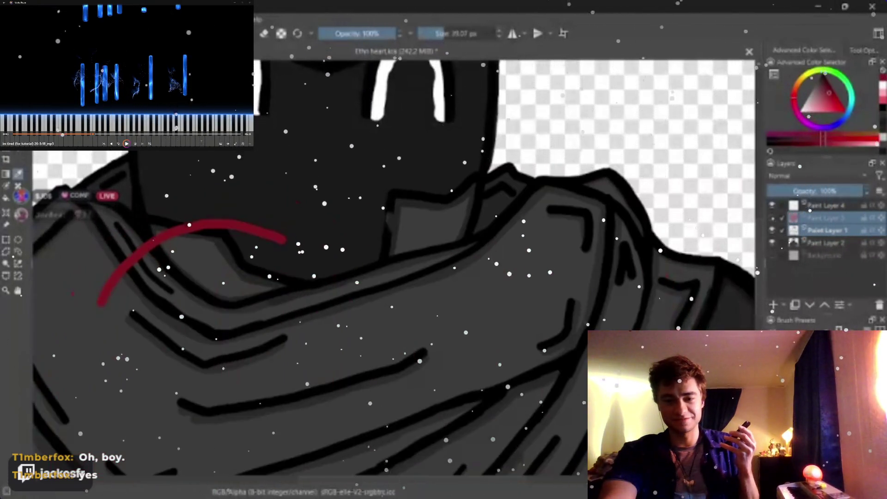
click(772, 218)
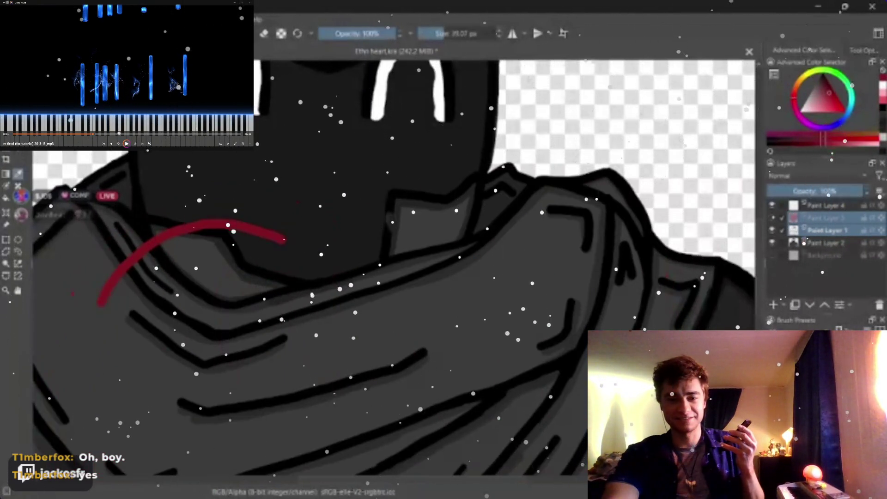
click(772, 218)
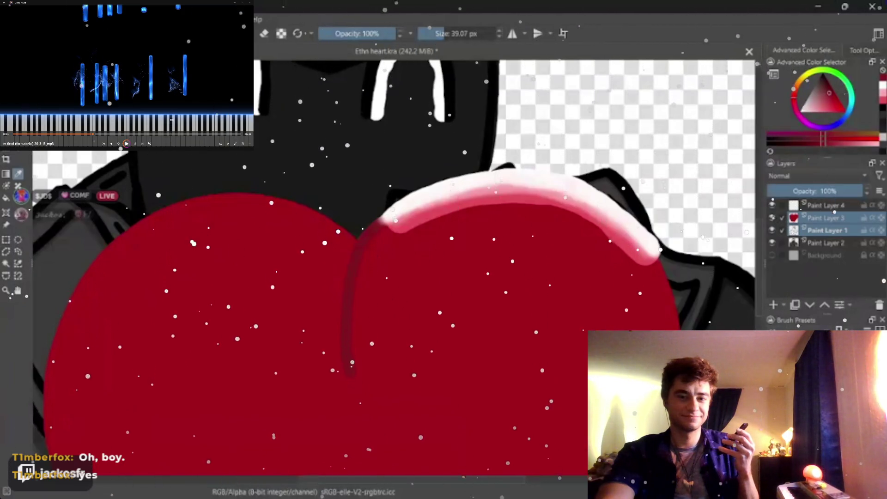
Step: Add faint dark shading curves along the heart's left lobe, discarding a too-dark first arc
click(772, 218)
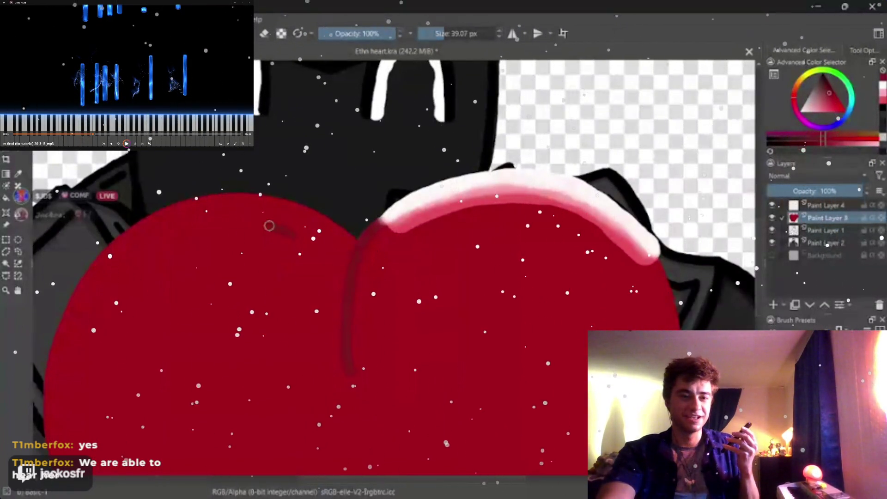
drag(149, 249, 98, 342)
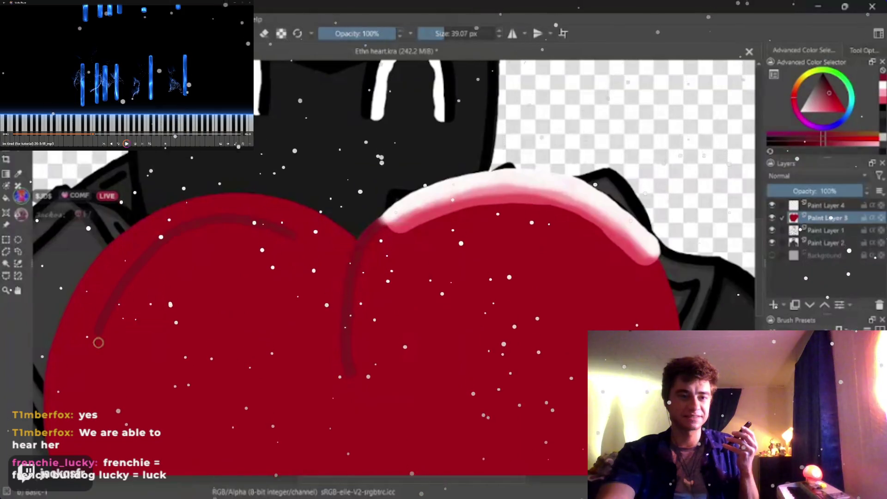
key(ctrl+z)
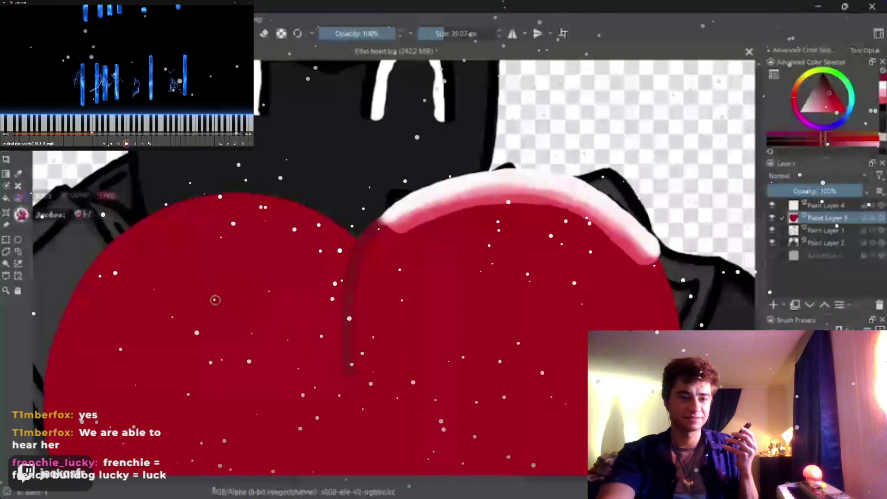
drag(100, 301, 121, 266)
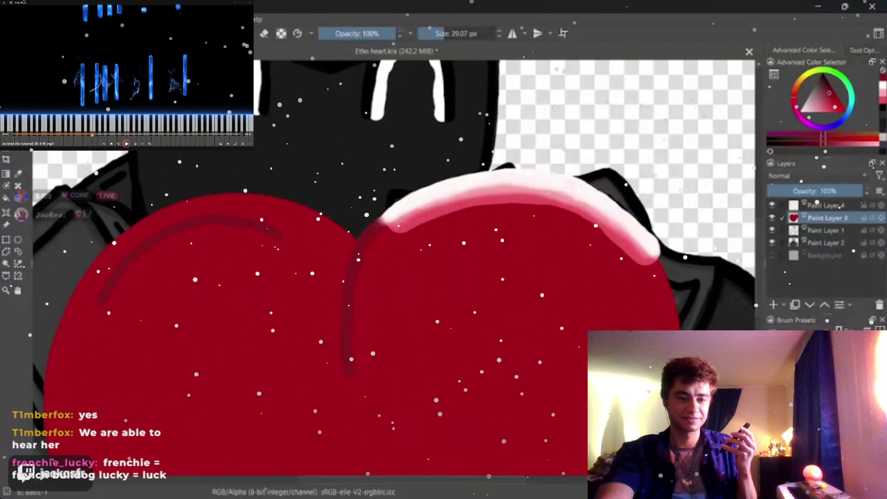
drag(128, 257, 114, 274)
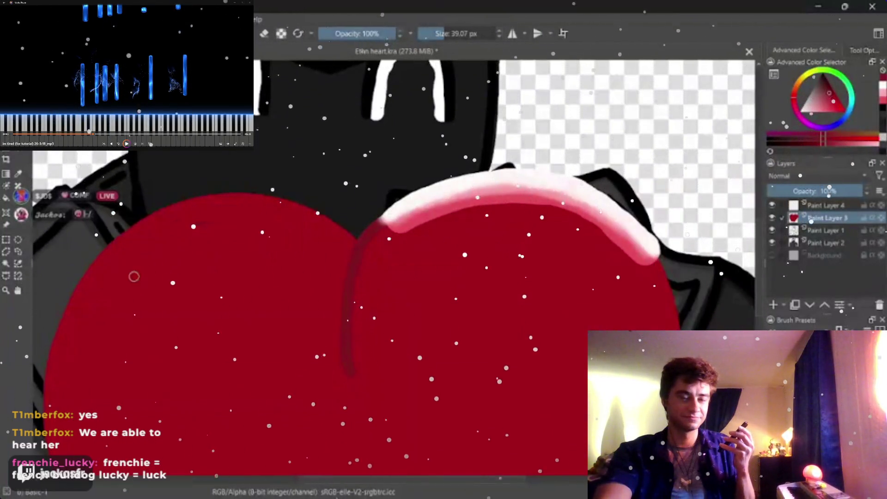
Step: Lay a faint darker red arc across the left lobe, redrawn lighter after an undo
mouse_move(116, 281)
mouse_down()
mouse_move(229, 217)
mouse_move(310, 239)
mouse_up()
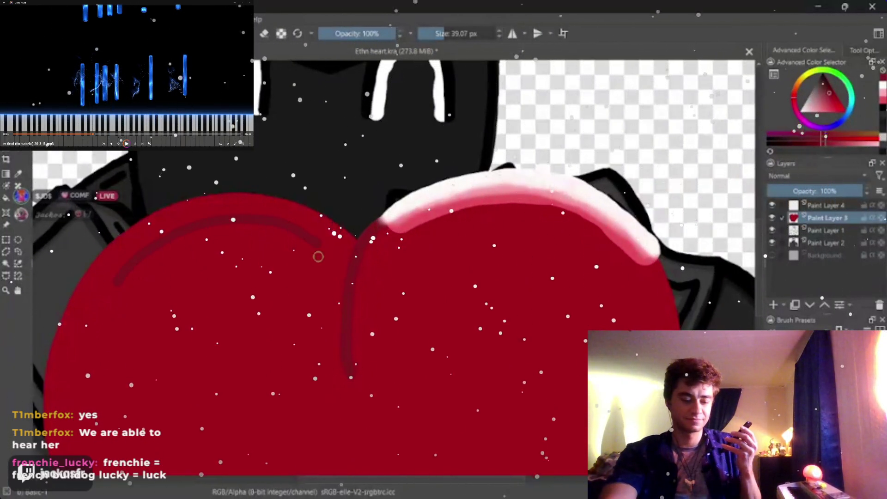
key(ctrl+z)
mouse_move(120, 274)
mouse_down()
mouse_move(190, 223)
mouse_move(292, 230)
mouse_up()
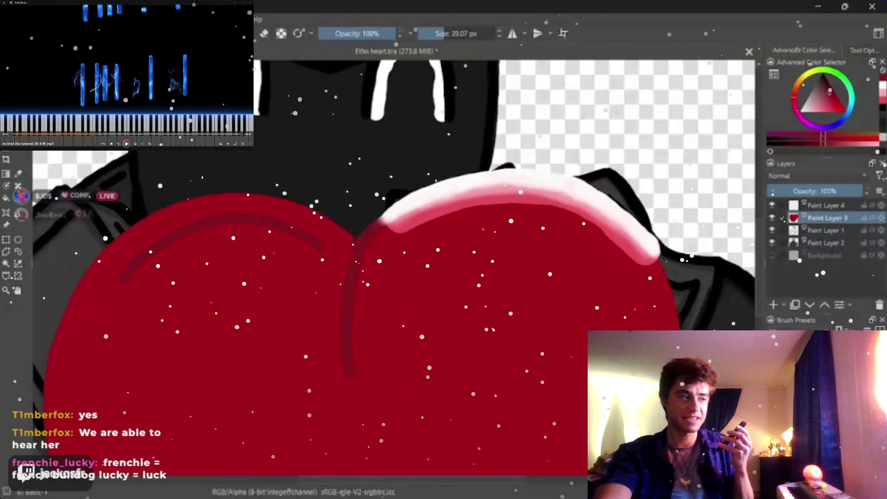
drag(322, 243, 481, 178)
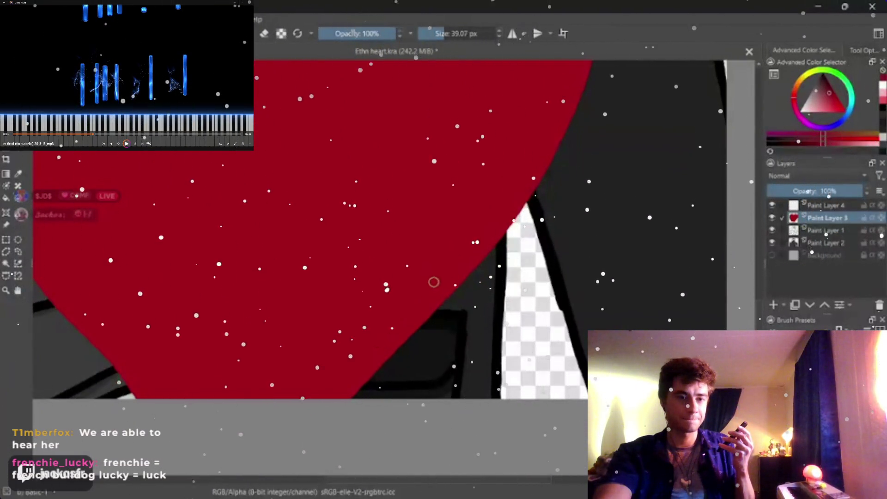
Step: Shade a faint dark stroke along the heart's lower edge and return to its top
drag(378, 339, 345, 375)
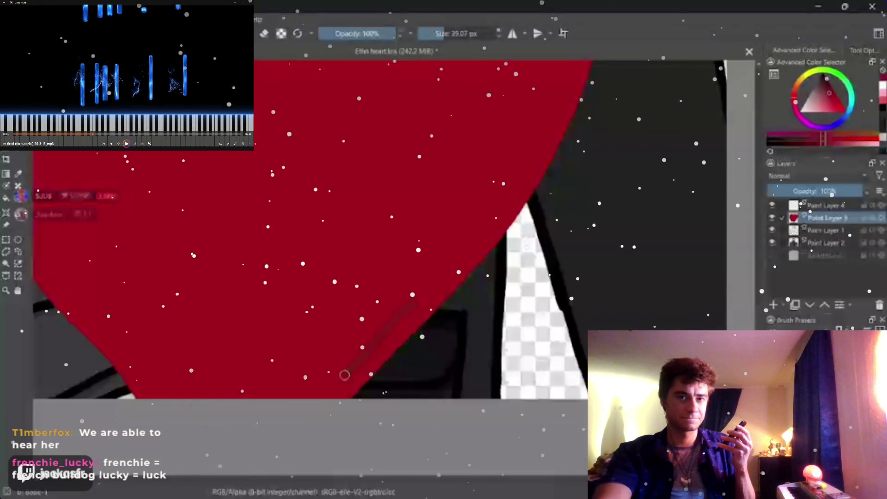
mouse_move(81, 308)
mouse_down()
mouse_move(218, 404)
mouse_move(412, 300)
mouse_up()
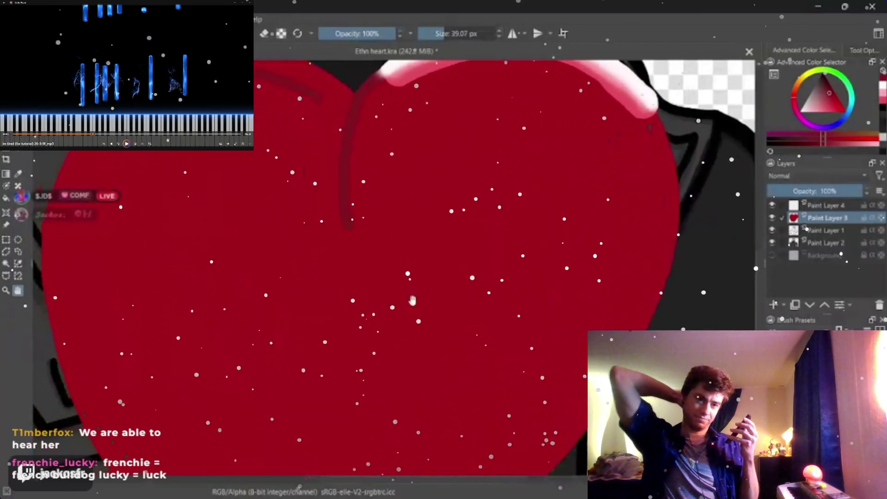
scroll(320, 289, down, 5)
scroll(411, 299, up, 3)
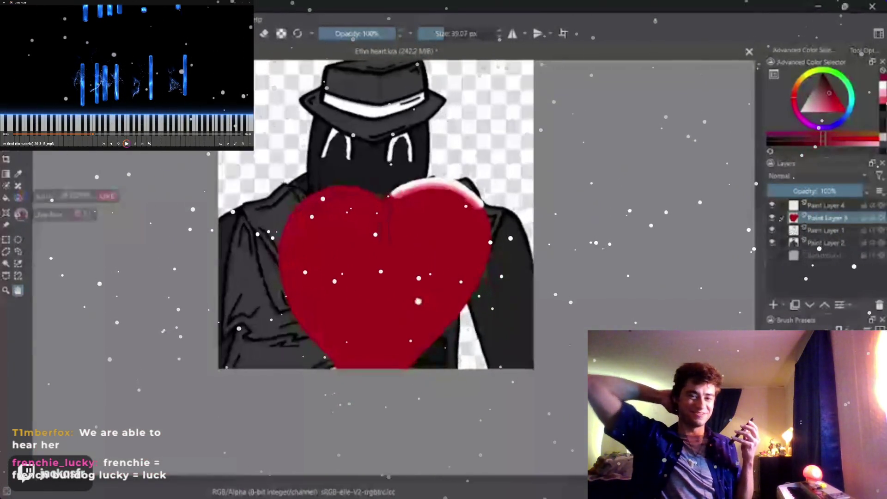
scroll(412, 299, up, 2)
scroll(402, 312, up, 1)
scroll(391, 332, up, 1)
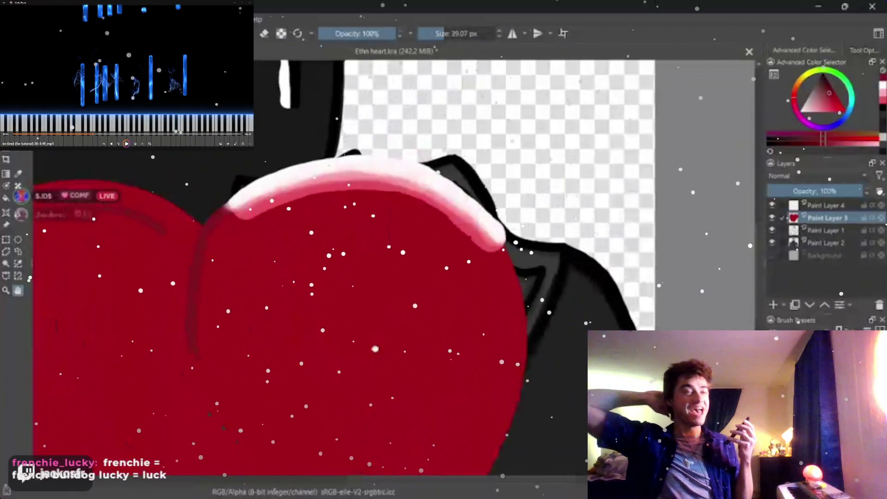
scroll(378, 353, up, 1)
scroll(378, 353, up, 1)
scroll(367, 329, up, 1)
scroll(357, 304, up, 1)
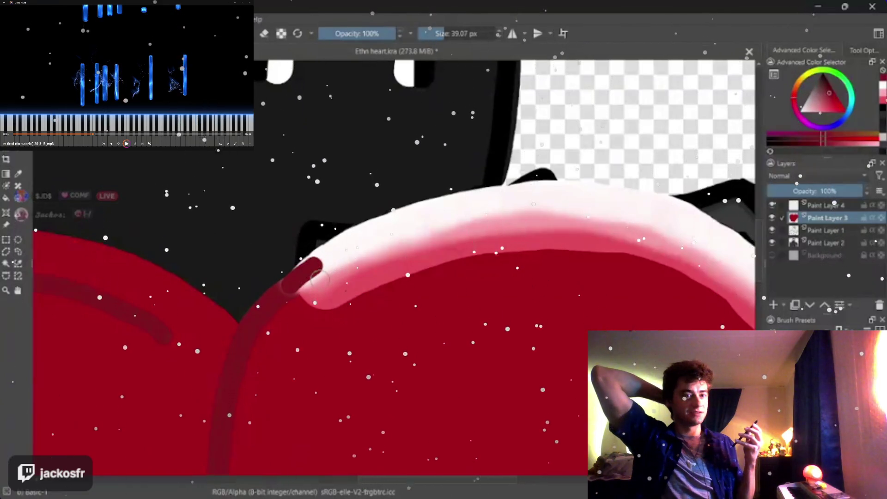
Step: Cover the pink highlight tip in red and run a thin red stroke along the upper edge
drag(280, 291, 299, 275)
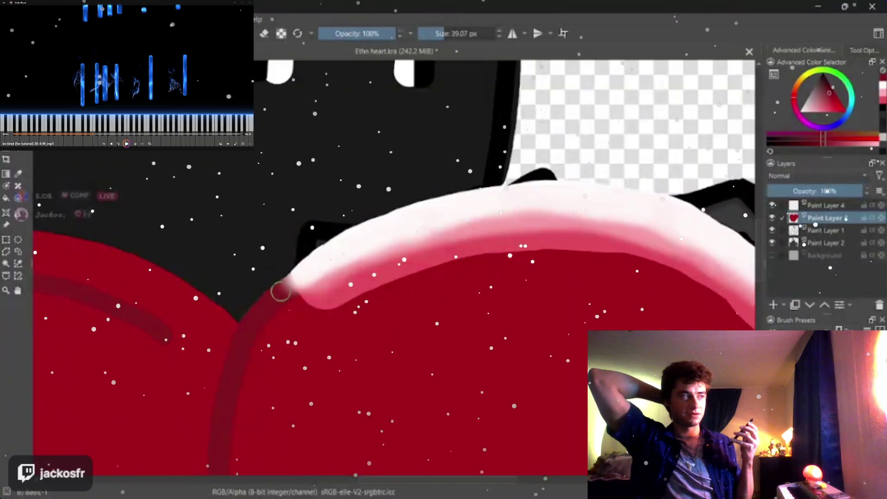
drag(280, 291, 299, 275)
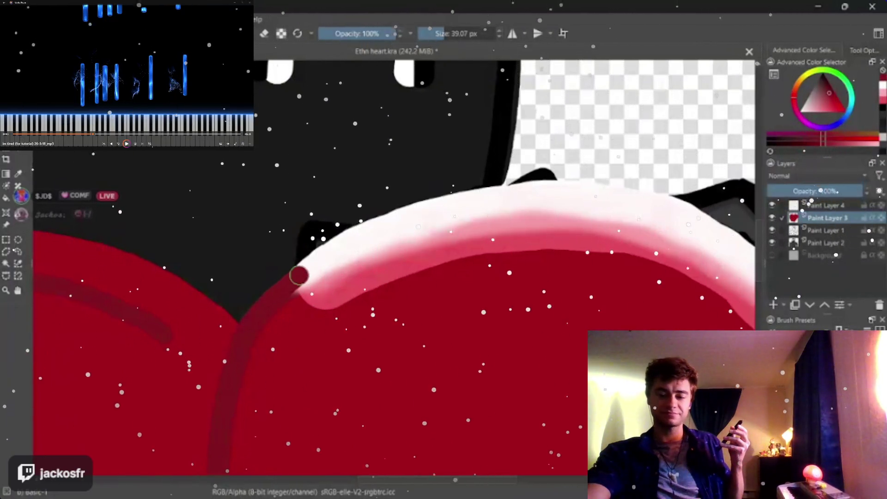
drag(299, 276, 388, 226)
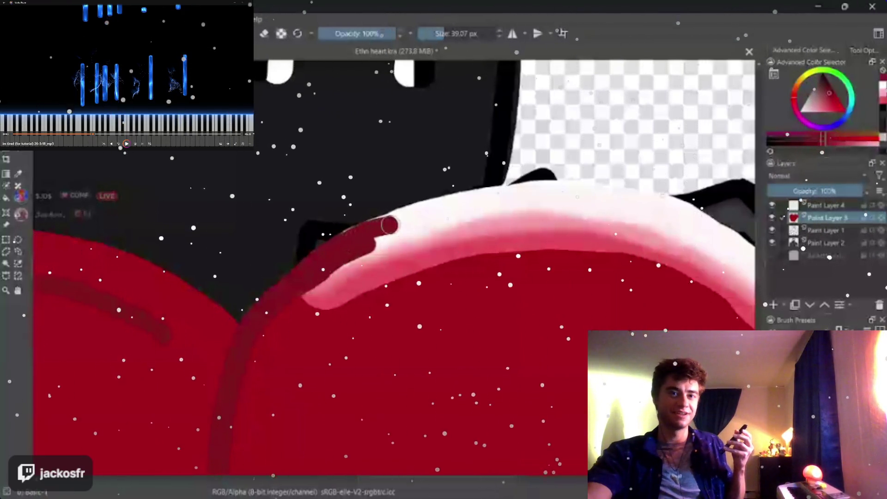
drag(296, 290, 405, 223)
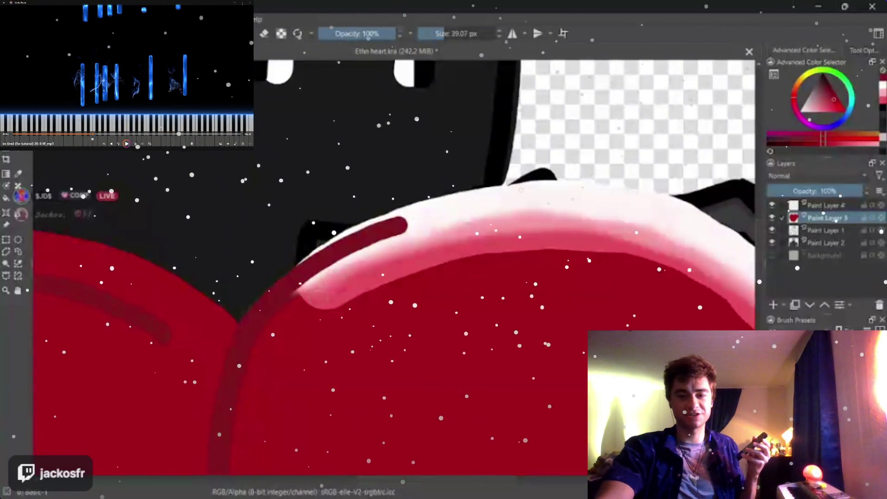
Step: Paint red over the rest of the highlight, extending the stroke toward the right lobe
mouse_move(307, 312)
mouse_down()
mouse_move(340, 297)
mouse_move(301, 303)
mouse_up()
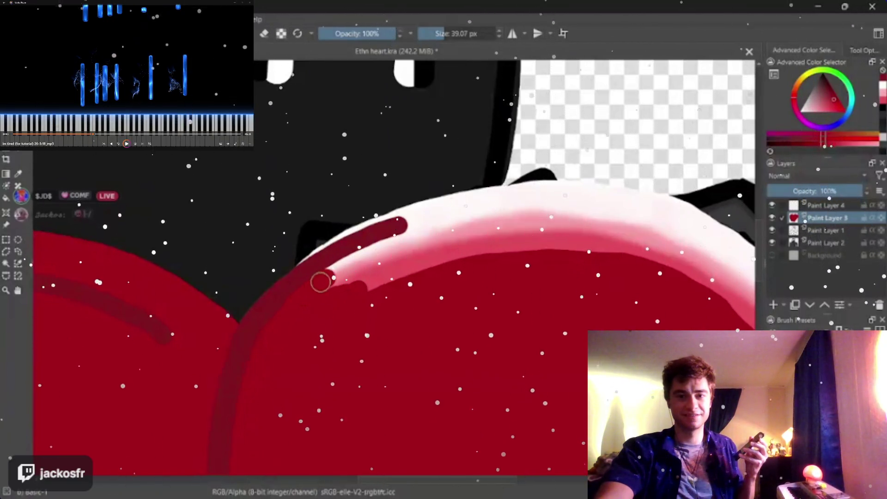
drag(338, 271, 359, 259)
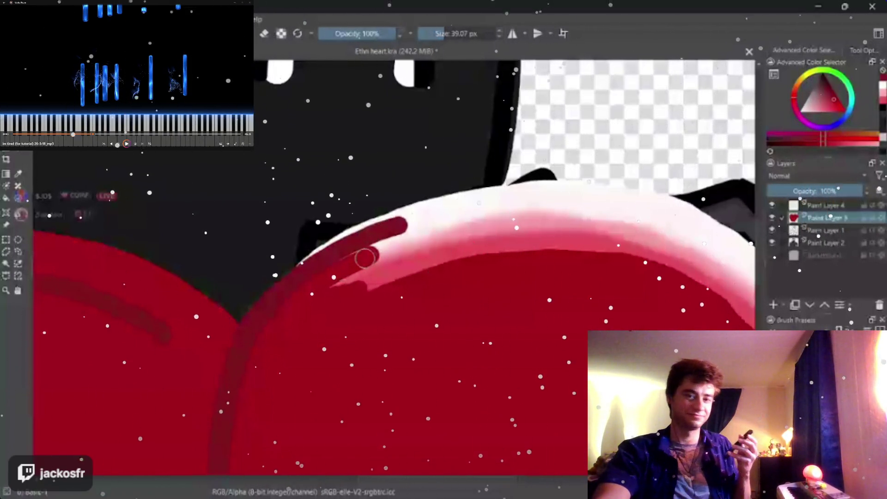
mouse_move(365, 258)
mouse_down()
mouse_move(417, 227)
mouse_move(410, 214)
mouse_move(370, 277)
mouse_up()
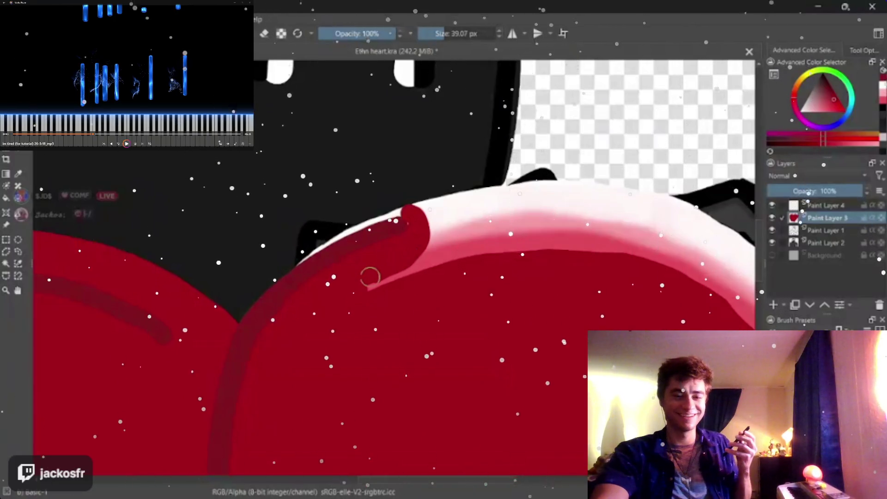
drag(409, 210, 570, 212)
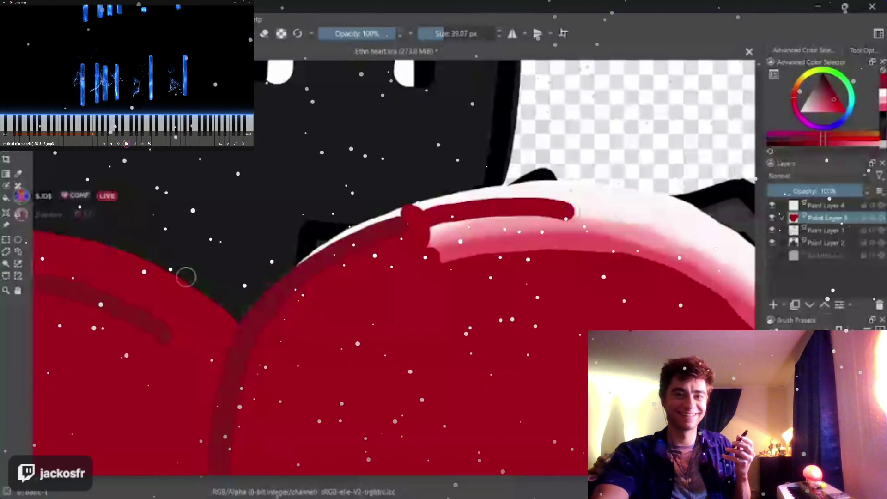
scroll(454, 275, up, 1)
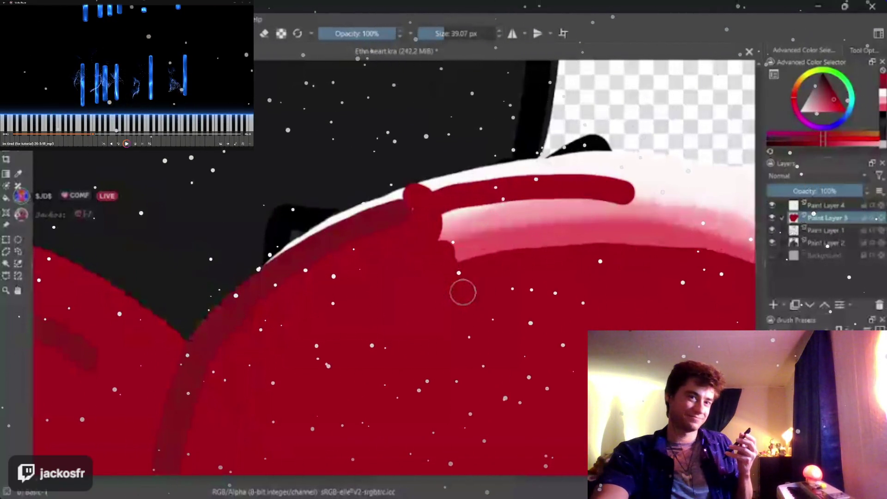
scroll(463, 293, down, 5)
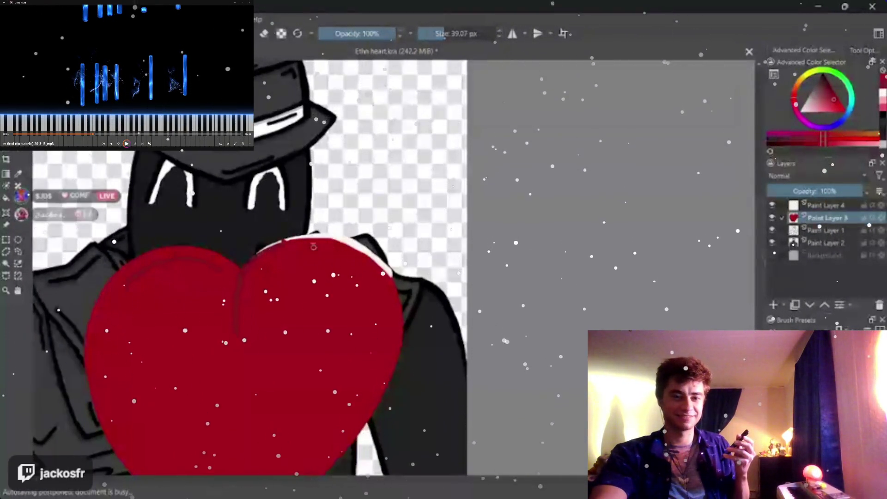
scroll(215, 224, down, 3)
scroll(215, 225, up, 3)
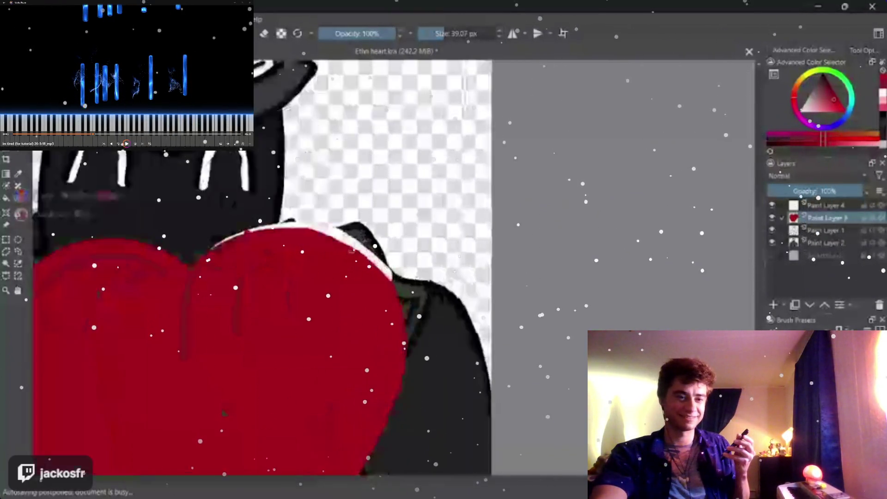
scroll(215, 225, up, 1)
scroll(215, 224, up, 1)
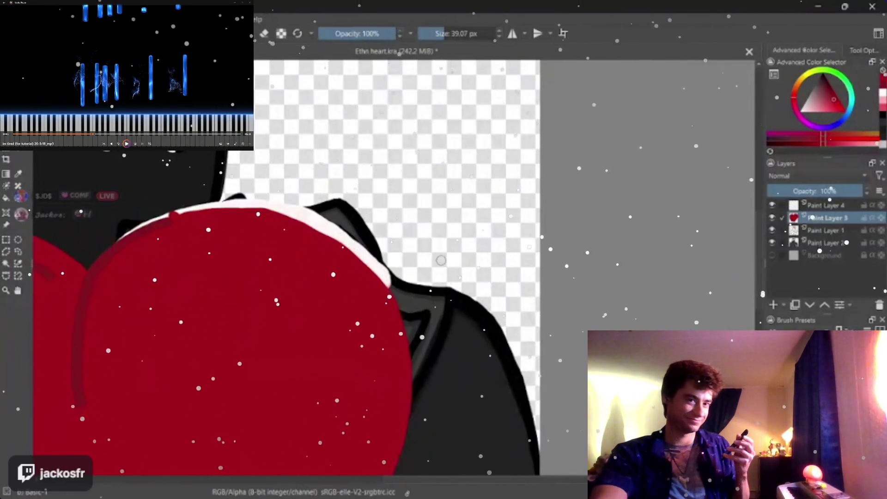
scroll(440, 260, up, 1)
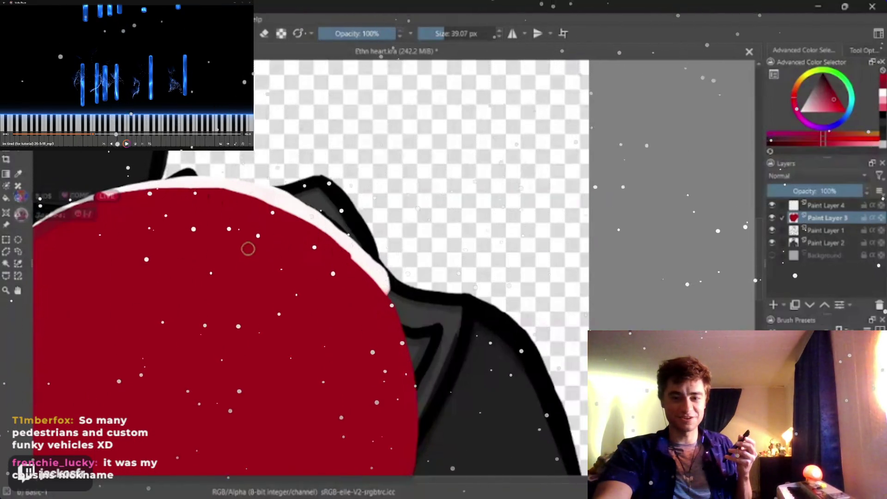
Step: Push the red fill's top edge down so a wider white rim shows under the outline
drag(87, 174, 253, 202)
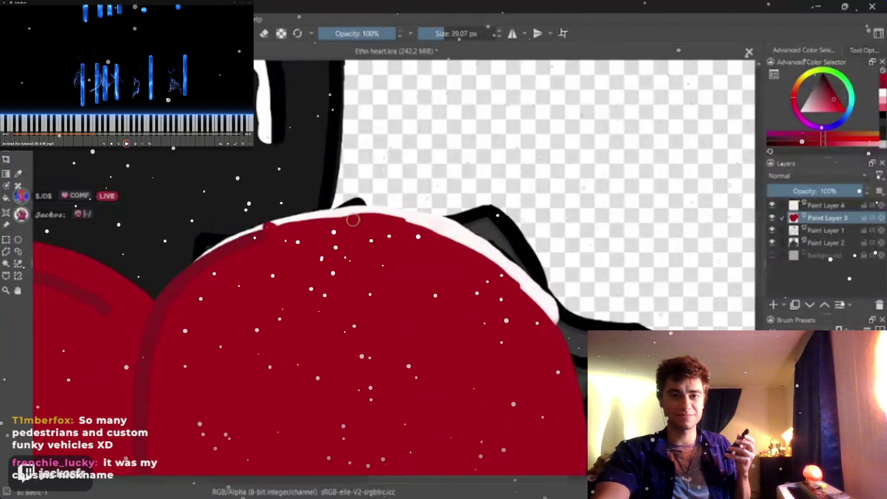
drag(352, 220, 378, 219)
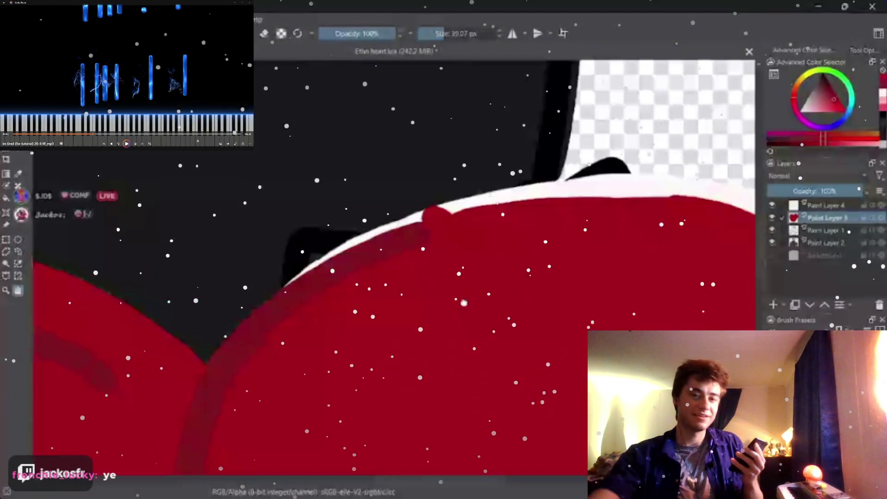
scroll(463, 302, up, 2)
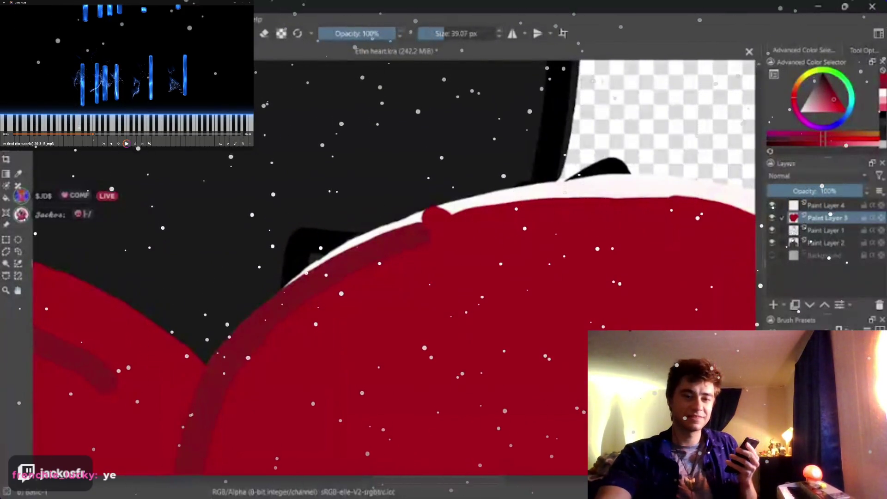
Step: Erase the red bump into the white band, then draw a dark line along the band
key(e)
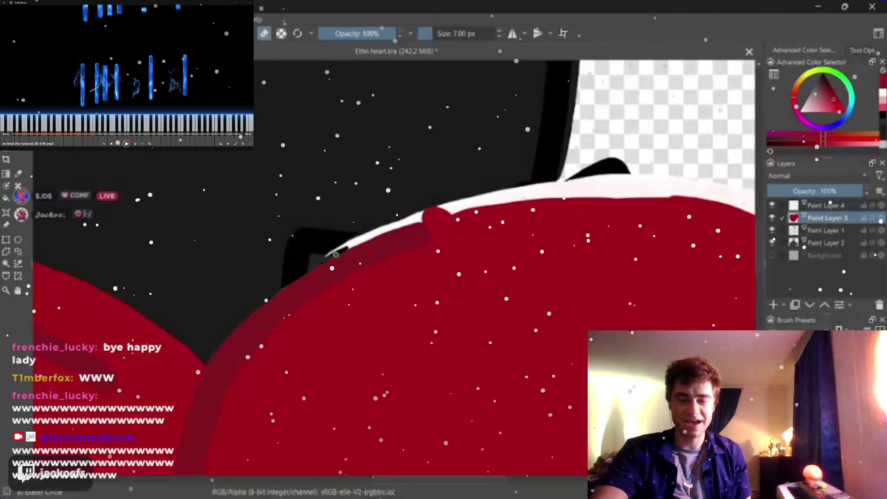
drag(361, 242, 477, 205)
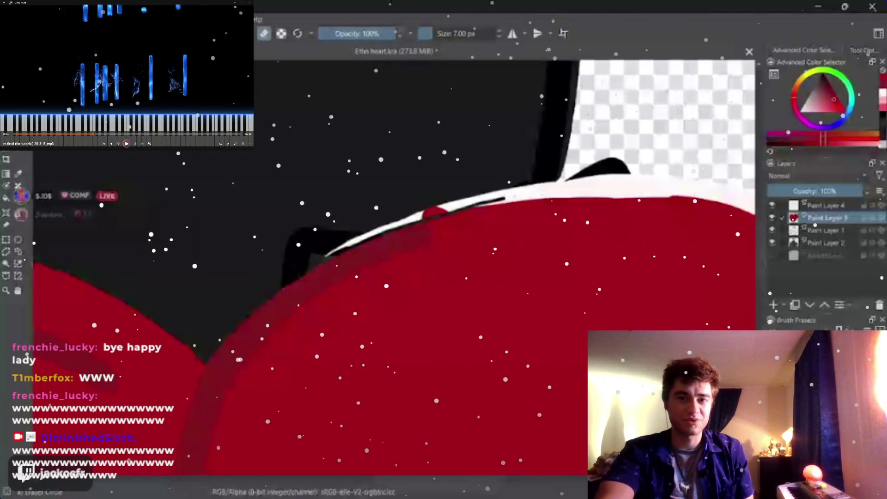
scroll(415, 238, up, 1)
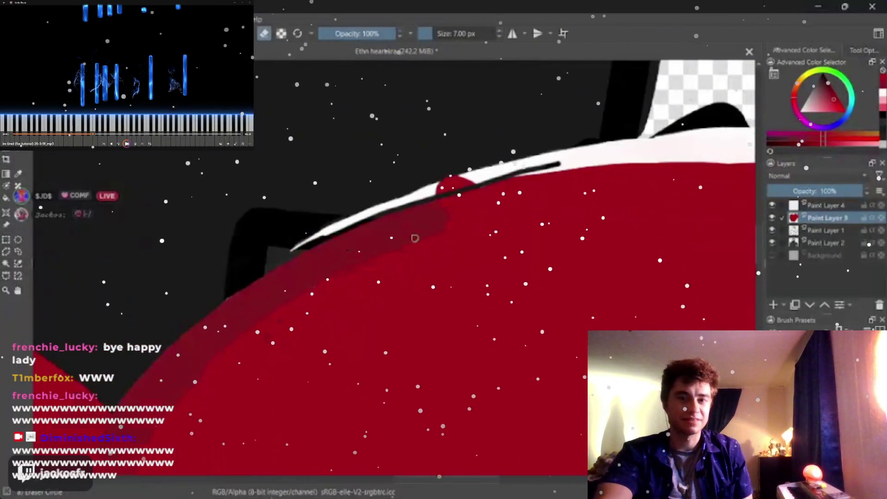
scroll(414, 238, up, 2)
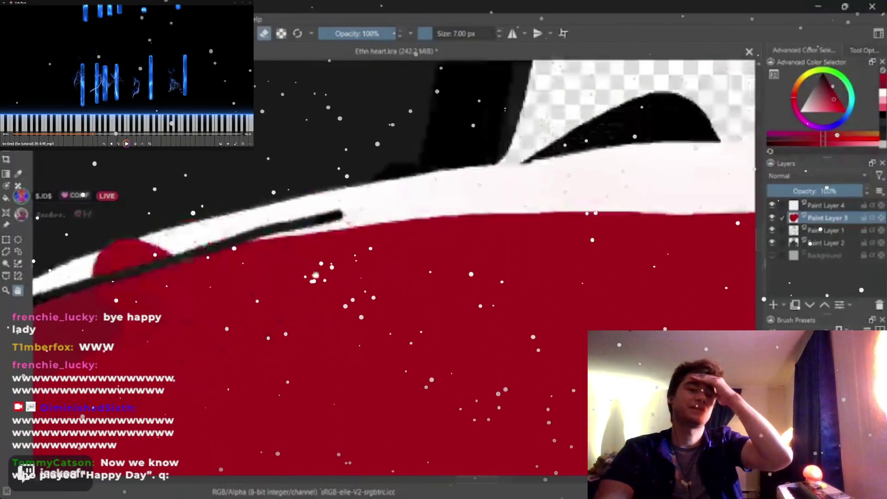
drag(261, 233, 137, 258)
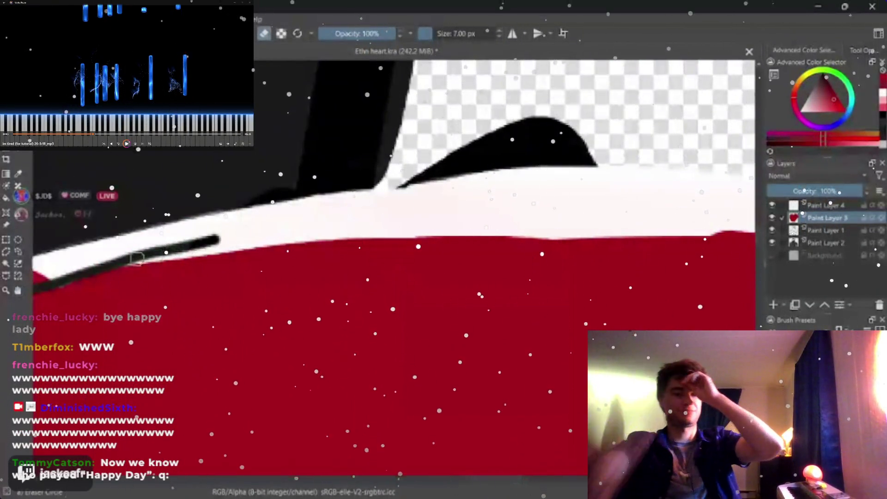
drag(218, 241, 504, 222)
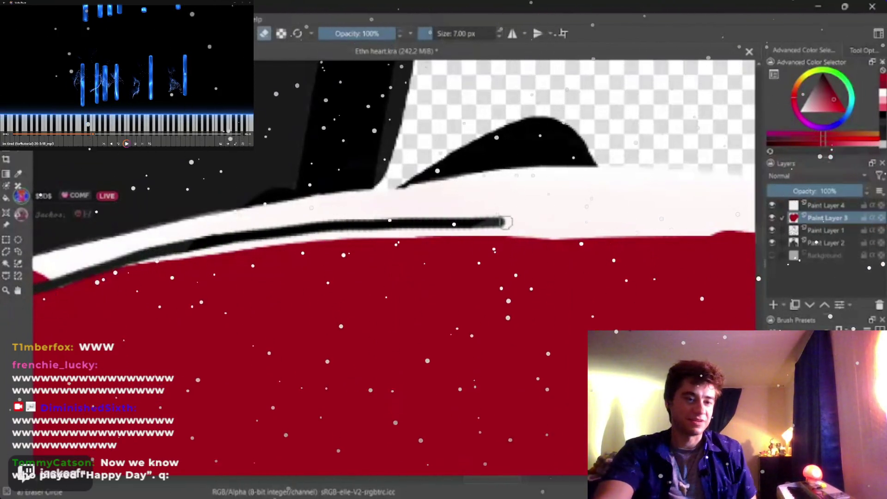
Step: Darken and thicken the line along the white band, especially its left part
drag(121, 260, 269, 236)
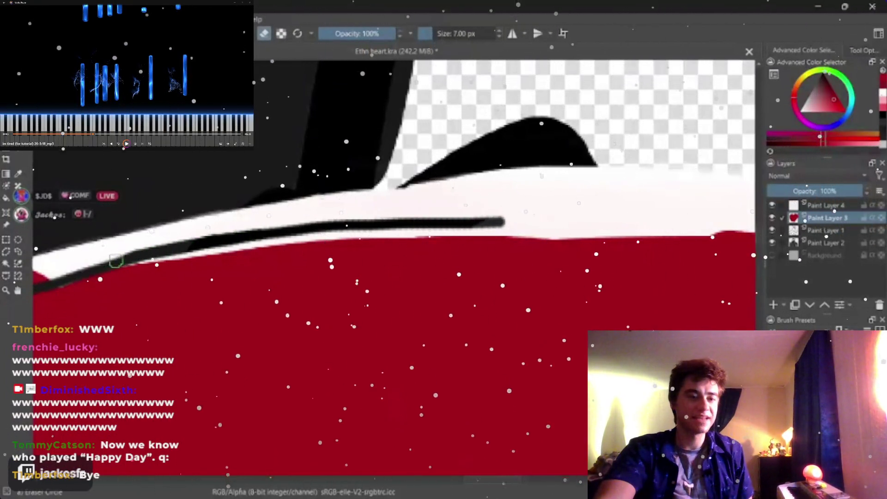
drag(120, 261, 277, 235)
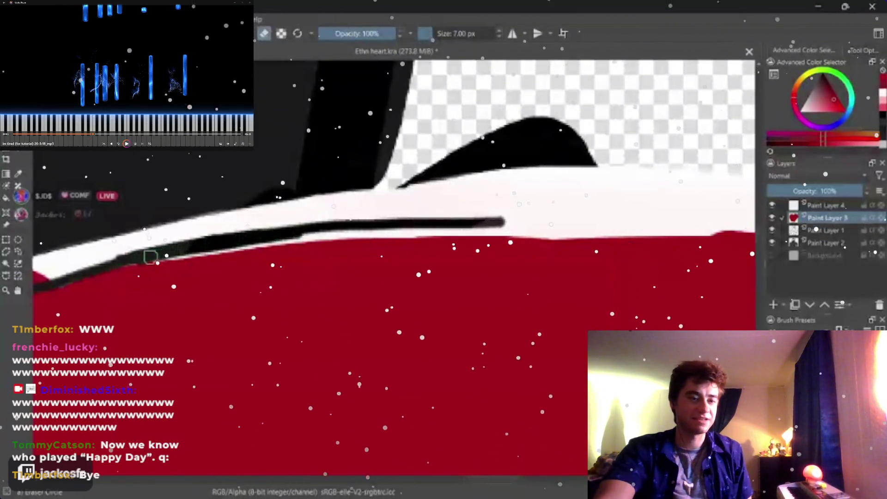
drag(149, 254, 332, 228)
mouse_move(168, 257)
mouse_down()
mouse_move(365, 228)
mouse_move(263, 242)
mouse_move(450, 224)
mouse_move(655, 230)
mouse_move(194, 189)
mouse_move(492, 179)
mouse_up()
Step: Thin part of the black edge line, then thicken and extend it down-right along the heart
mouse_move(375, 161)
mouse_down()
mouse_move(290, 167)
mouse_move(435, 177)
mouse_move(690, 268)
mouse_up()
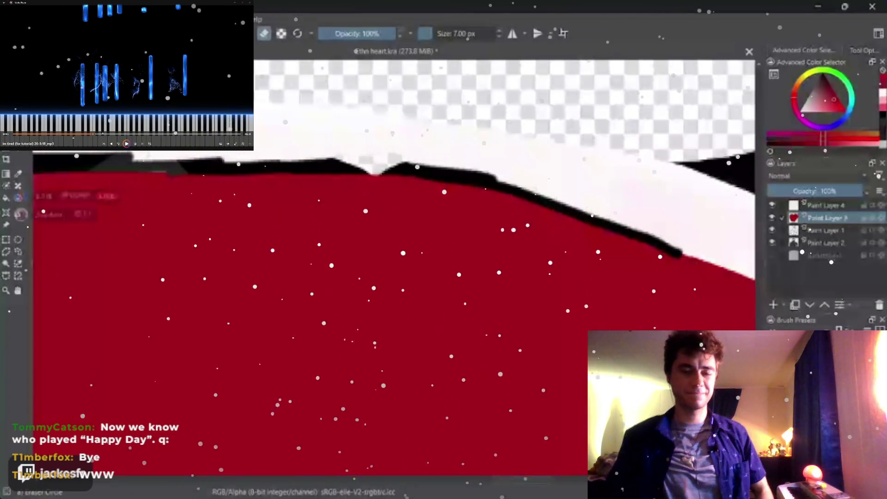
mouse_move(691, 268)
mouse_down()
mouse_move(382, 210)
mouse_move(508, 251)
mouse_move(610, 323)
mouse_up()
click(18, 290)
drag(414, 264, 299, 208)
key(b)
drag(438, 224, 491, 266)
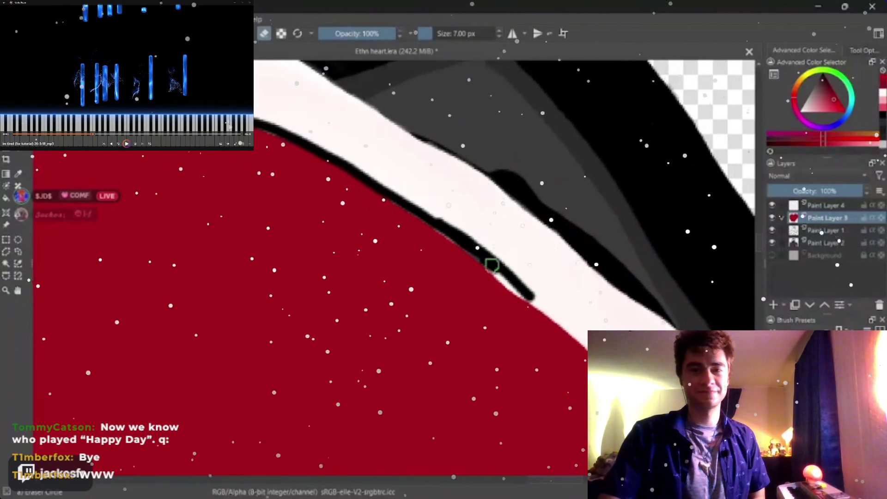
mouse_move(438, 229)
mouse_down()
mouse_move(534, 289)
mouse_move(585, 343)
mouse_up()
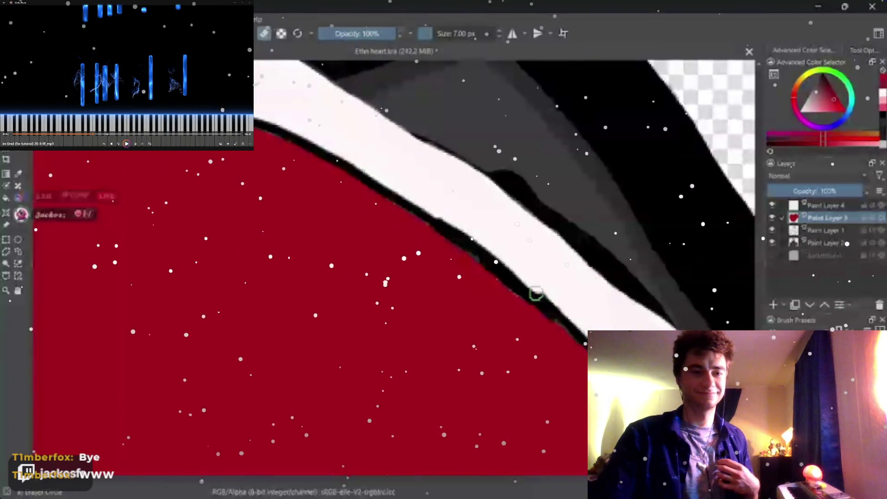
Step: Outline the heart's edge against the white band further down and remove most of the white stroke
key(6)
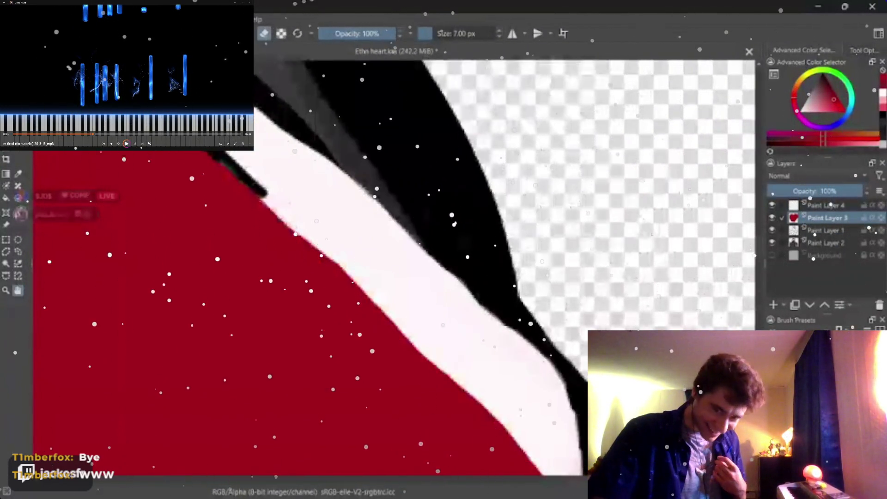
drag(256, 196, 357, 272)
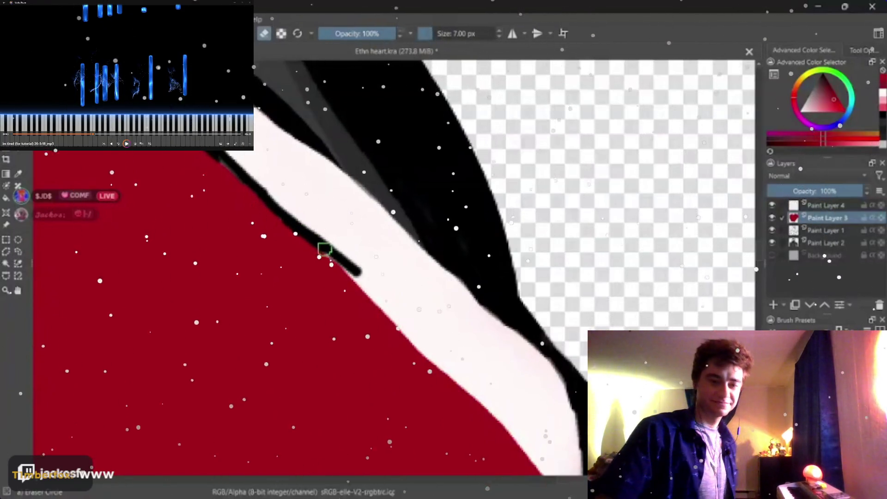
drag(371, 296, 394, 321)
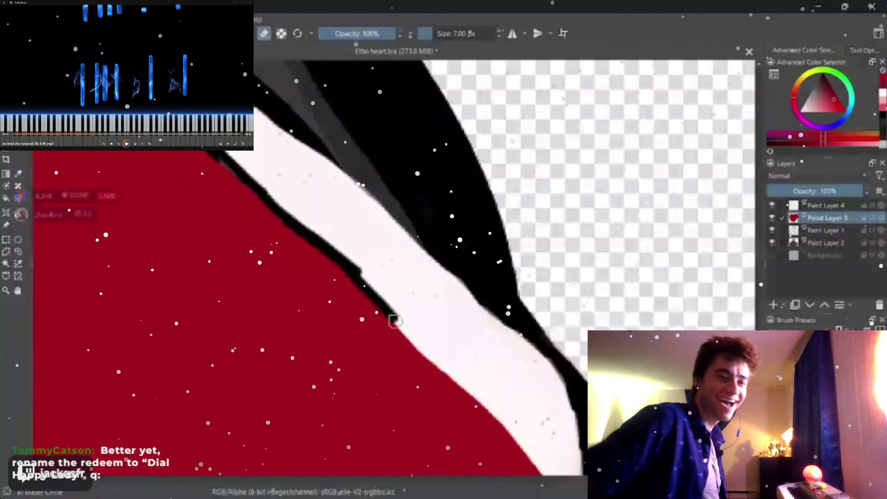
key(ctrl+z)
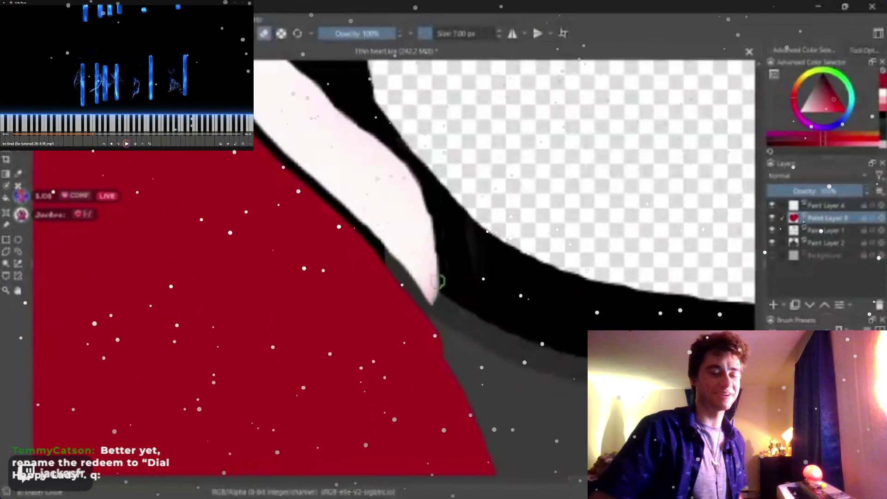
Step: Paint black over the white stroke and gaps around the fingers
mouse_move(438, 281)
mouse_down()
mouse_move(432, 289)
mouse_move(431, 229)
mouse_move(419, 293)
mouse_move(396, 242)
mouse_move(367, 229)
mouse_move(416, 236)
mouse_move(422, 264)
mouse_move(420, 217)
mouse_move(381, 182)
mouse_up()
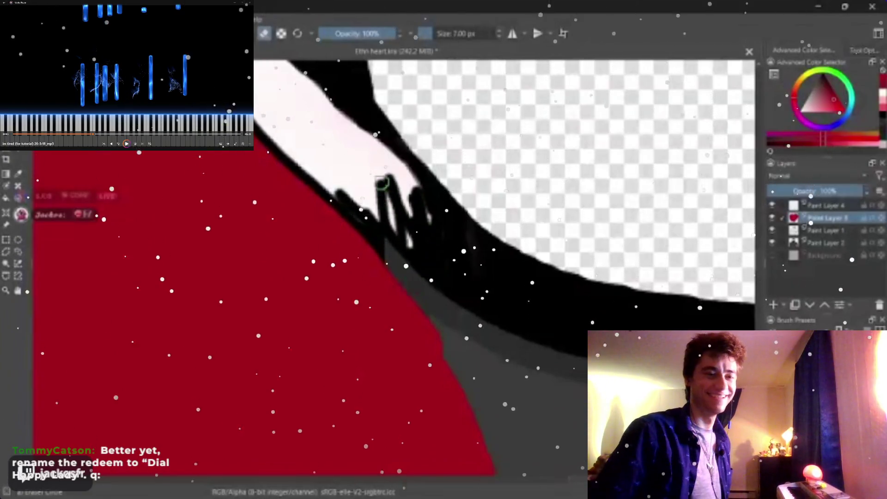
mouse_move(399, 218)
mouse_down()
mouse_move(419, 255)
mouse_move(413, 204)
mouse_up()
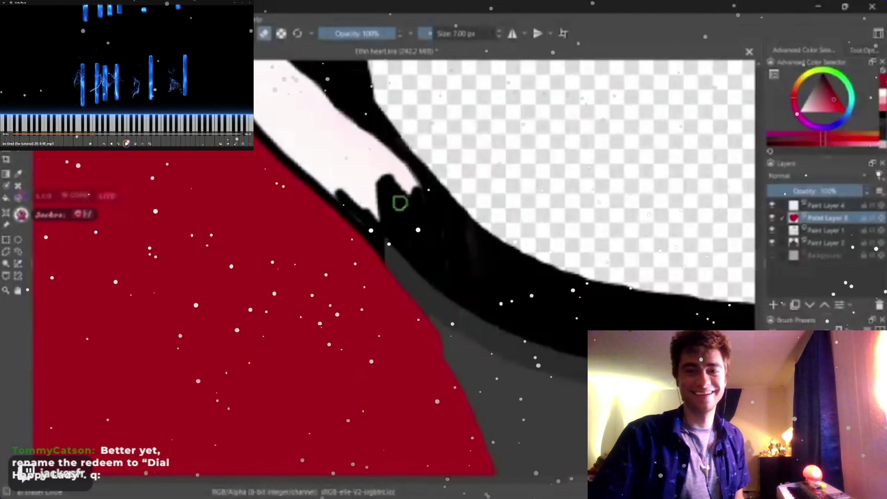
mouse_move(346, 206)
mouse_down()
mouse_move(400, 222)
mouse_move(418, 192)
mouse_move(480, 250)
mouse_up()
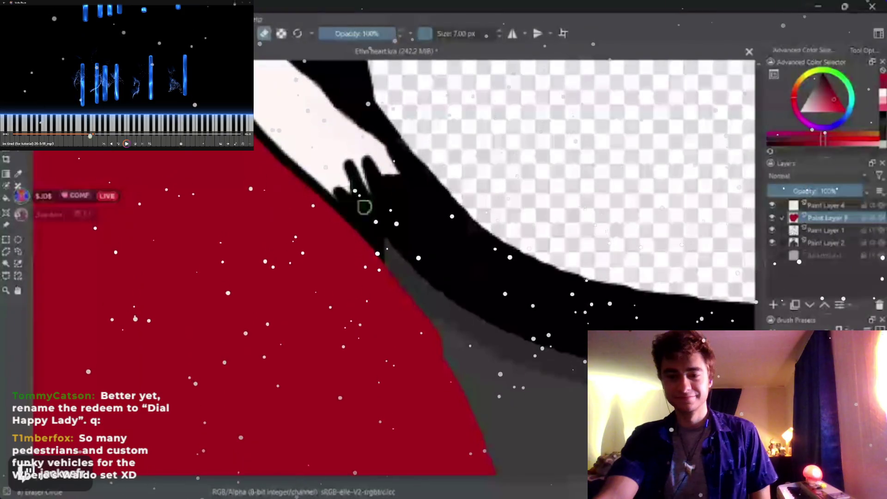
mouse_move(404, 188)
mouse_down()
mouse_move(390, 178)
mouse_move(362, 204)
mouse_up()
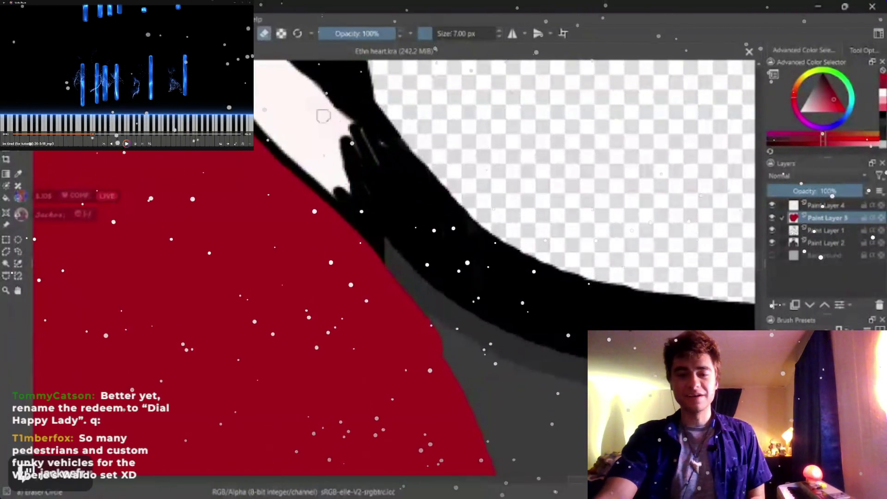
Step: Rotate the view to the highlight strip, keeping the brush at 7 px
key(6)
key(6)
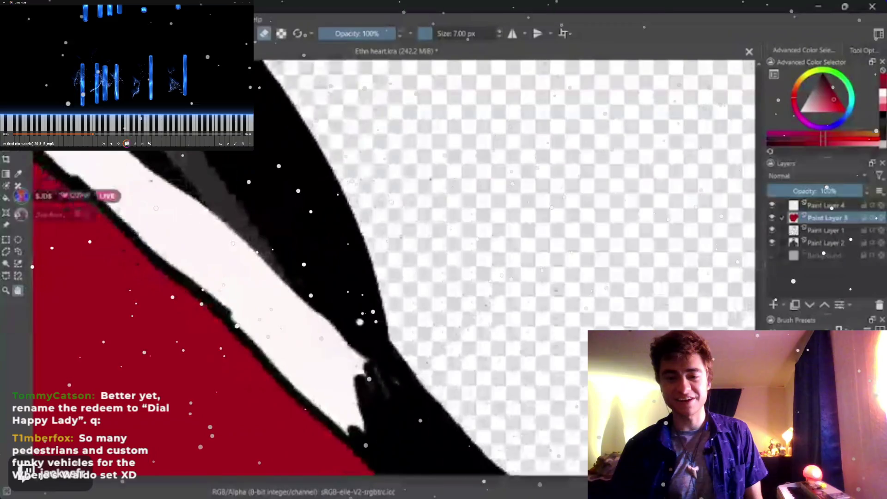
key(4)
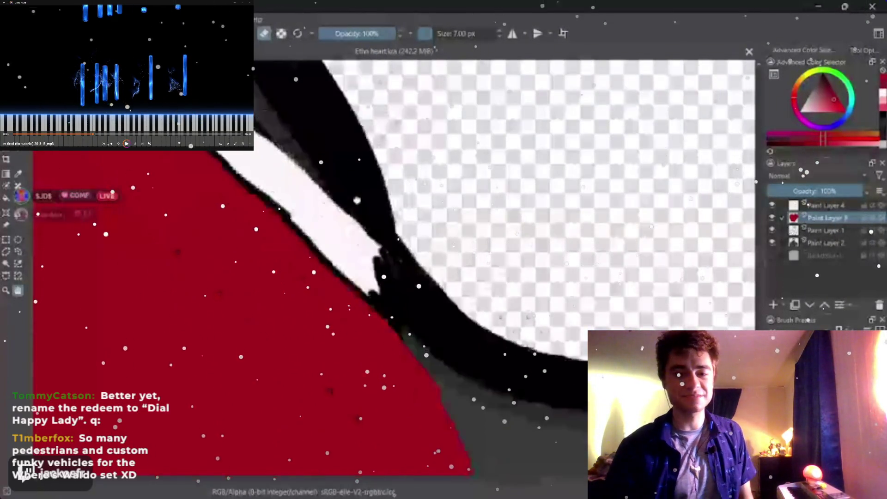
key(4)
click(449, 29)
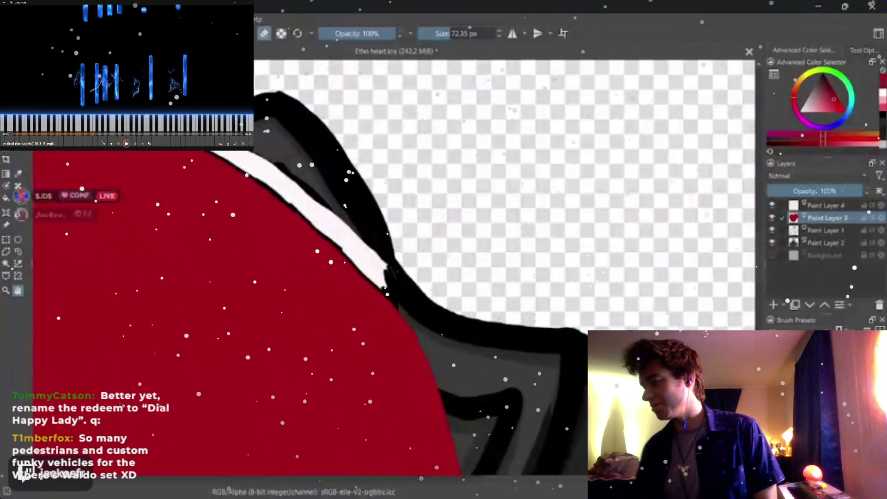
key(Escape)
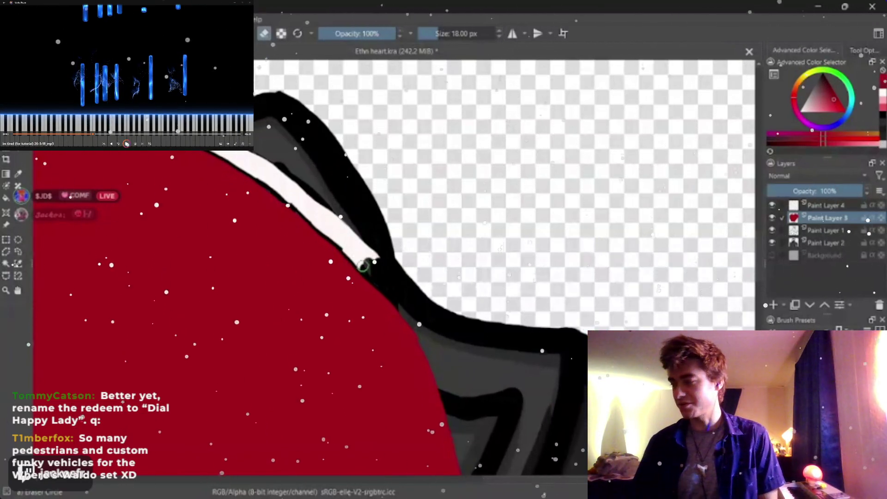
Step: Blacken the white highlight strip and fill the light gap at the heart's top dark grey
mouse_move(339, 242)
mouse_down()
mouse_move(371, 251)
mouse_move(334, 224)
mouse_up()
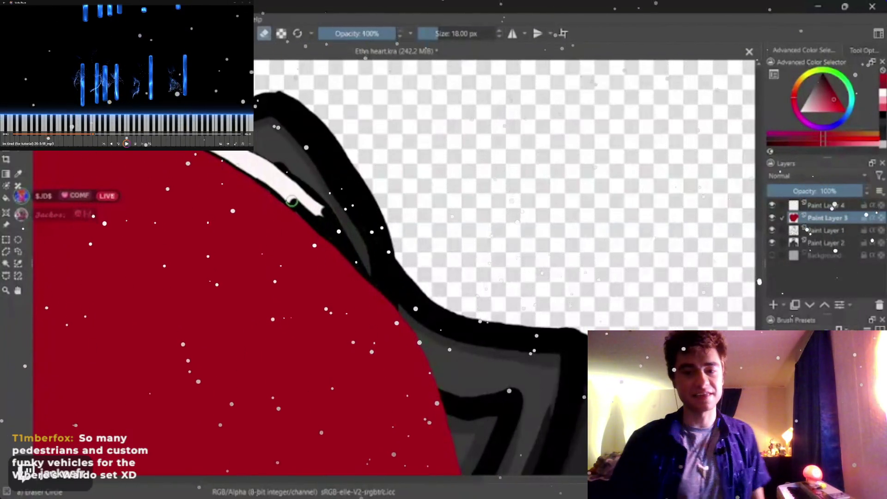
drag(293, 201, 319, 221)
mouse_move(285, 183)
mouse_down()
mouse_move(284, 195)
mouse_move(259, 175)
mouse_up()
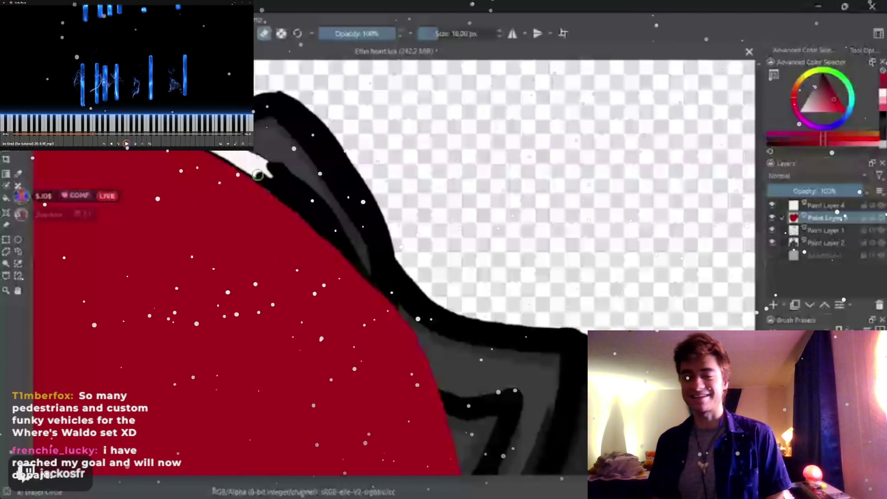
drag(258, 175, 221, 157)
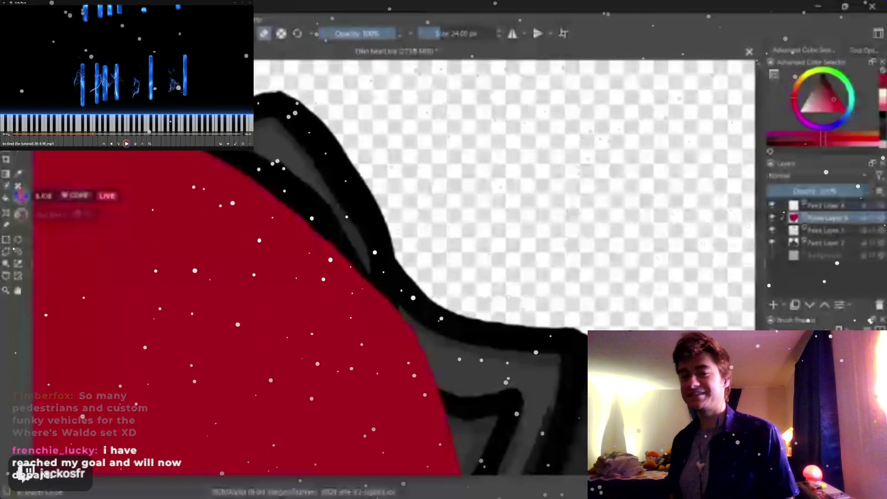
Step: Level the view and paint black over the white highlight on the heart's top edge
key(5)
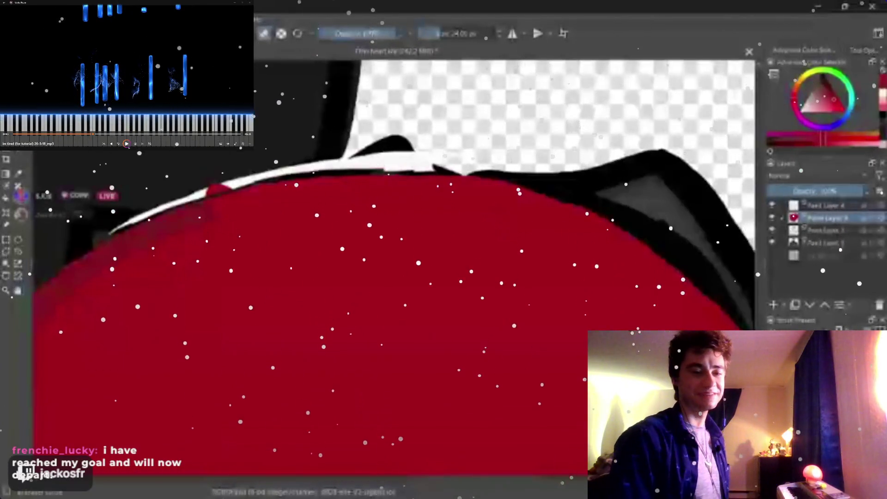
drag(475, 178, 424, 166)
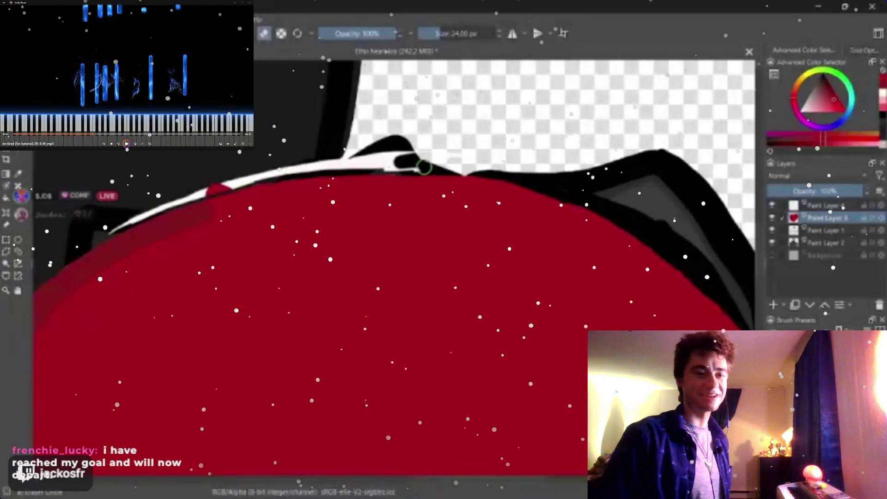
mouse_move(424, 166)
mouse_down()
mouse_move(230, 179)
mouse_move(185, 193)
mouse_up()
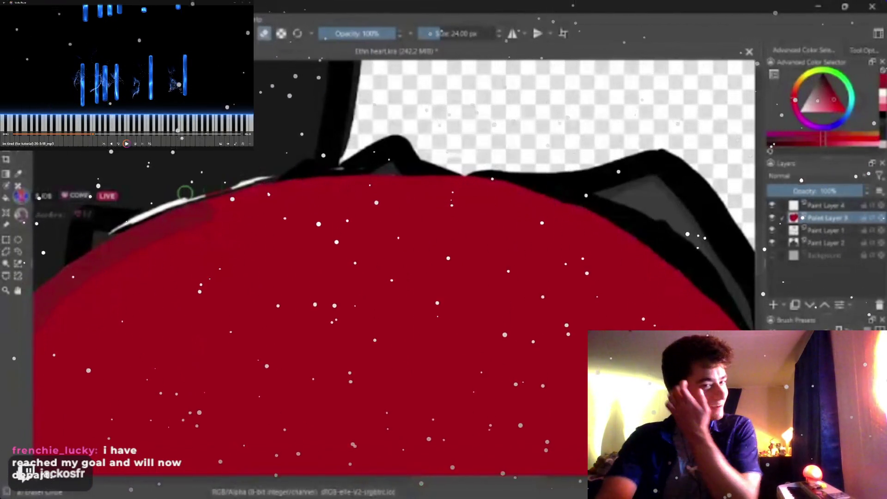
Step: Paint the remaining light top-left edge red so it meets the outline
drag(185, 193, 226, 183)
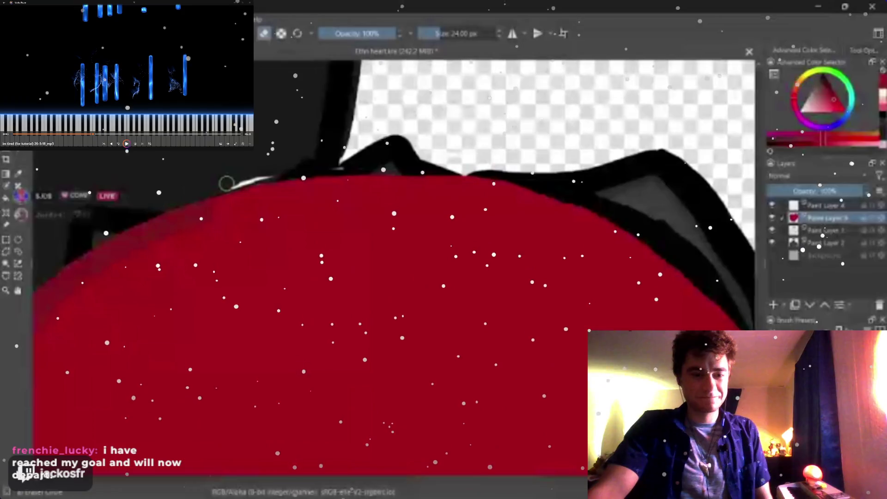
drag(226, 183, 270, 179)
scroll(275, 179, down, 2)
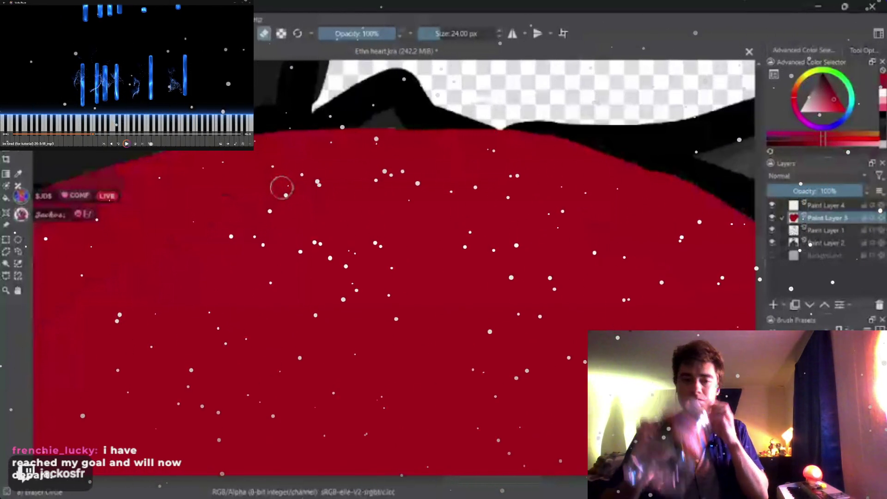
drag(281, 187, 376, 228)
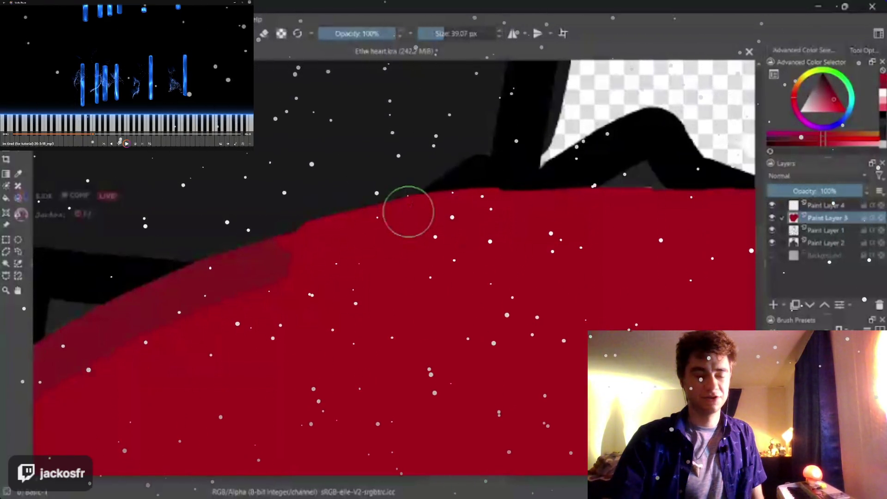
Step: Extend the red fill over the grey strip so the upper right lobe meets the black outline
key(5)
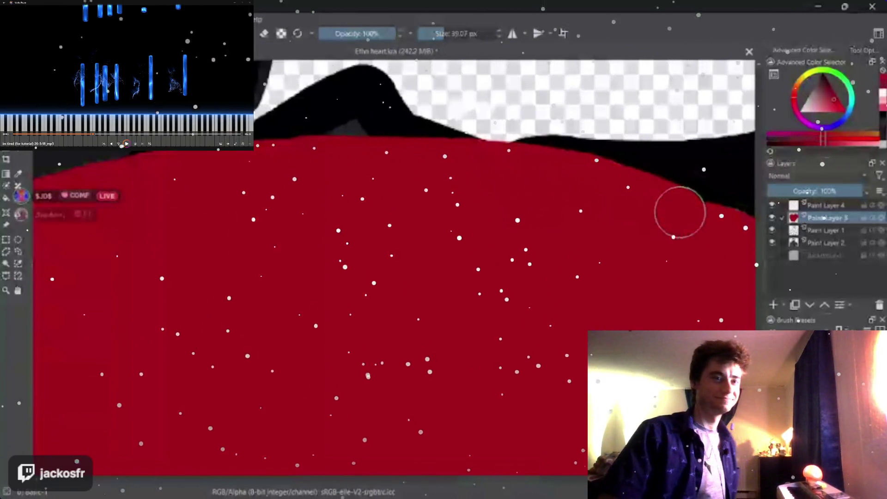
drag(679, 212, 139, 291)
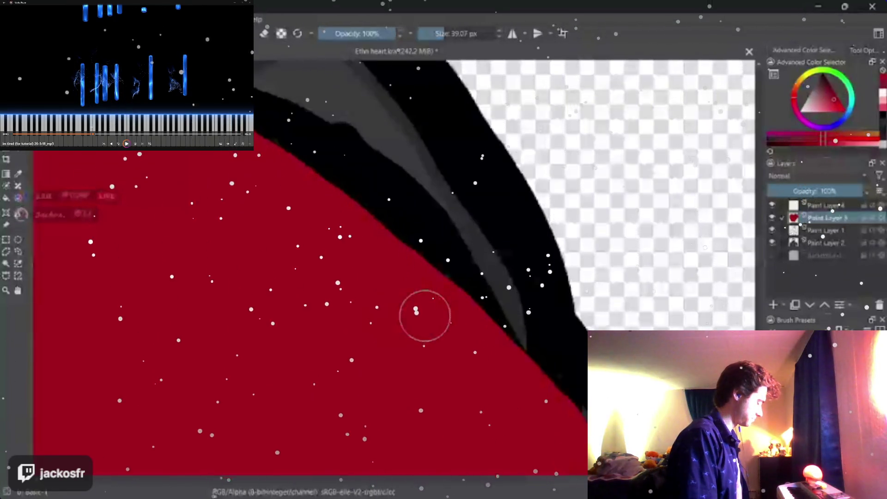
scroll(267, 269, down, 3)
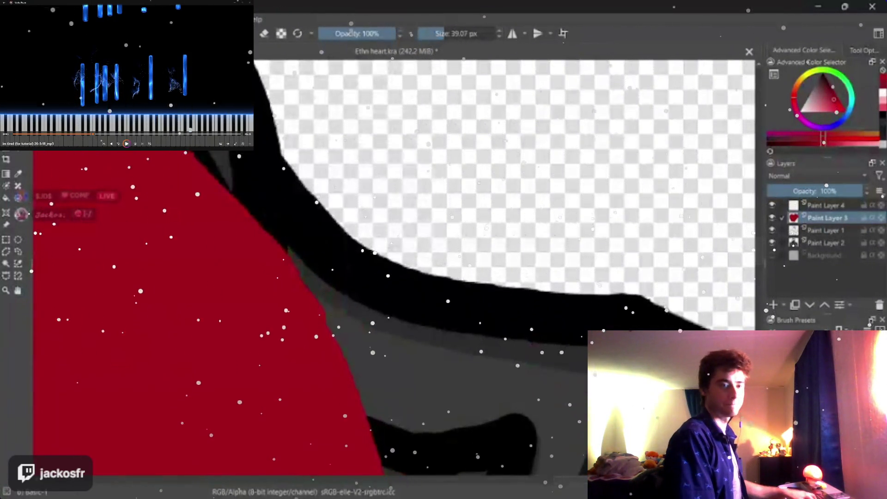
mouse_move(267, 269)
mouse_down()
mouse_move(332, 367)
mouse_move(264, 246)
mouse_move(222, 204)
mouse_up()
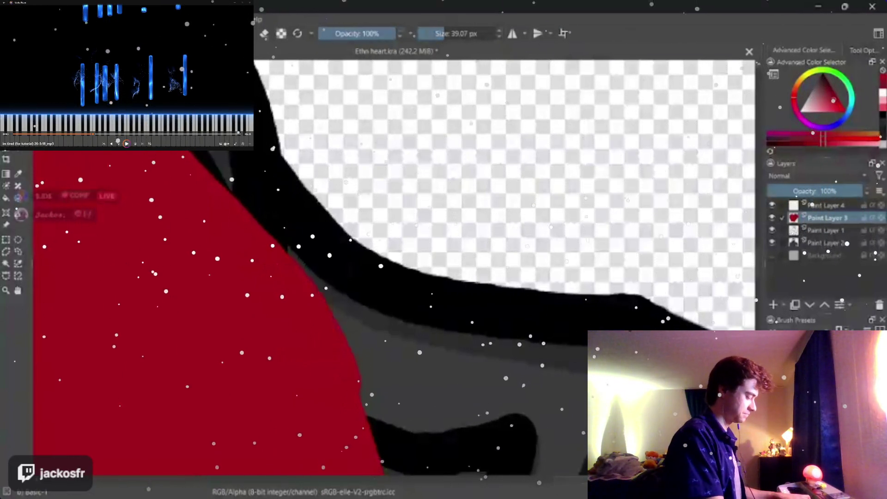
key(4)
key(4)
key(4)
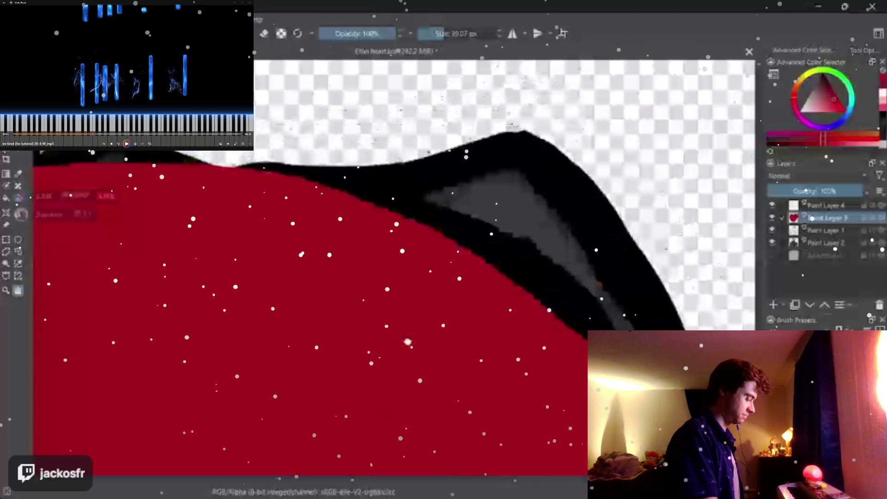
Step: Return to the upright figure view, make Paint Layer 1 active and enlarge the brush to about 63 px
key(6)
key(6)
scroll(395, 336, down, 3)
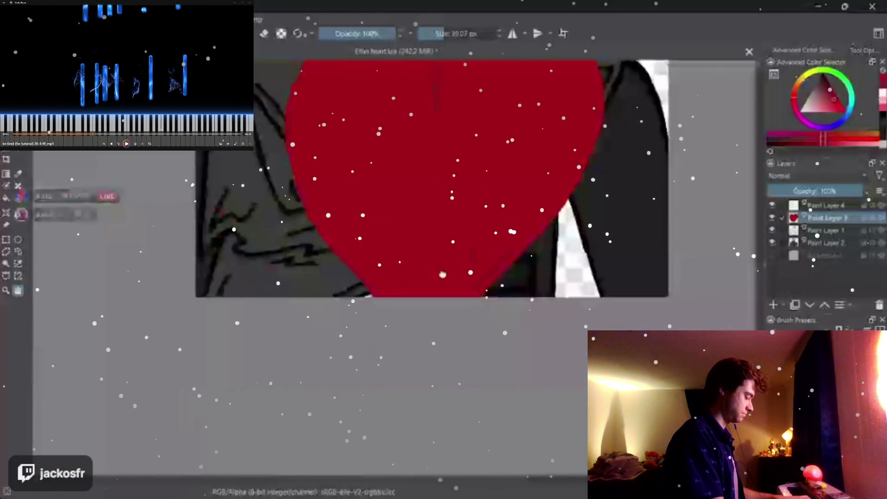
key(6)
scroll(376, 328, down, 2)
scroll(376, 327, up, 3)
scroll(291, 277, up, 2)
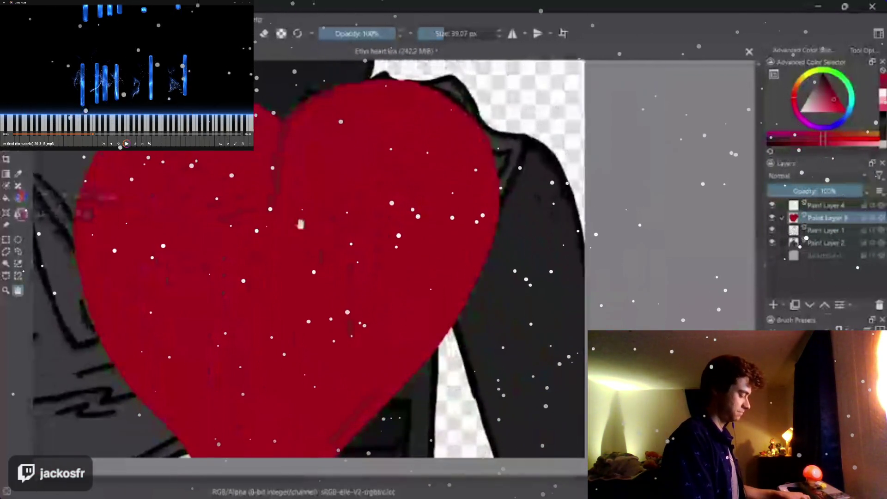
drag(276, 266, 281, 409)
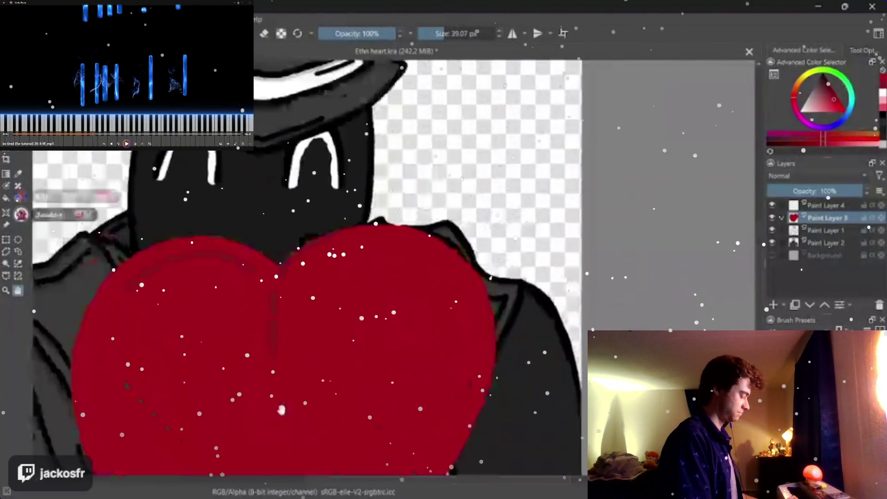
scroll(281, 410, up, 2)
scroll(347, 360, up, 1)
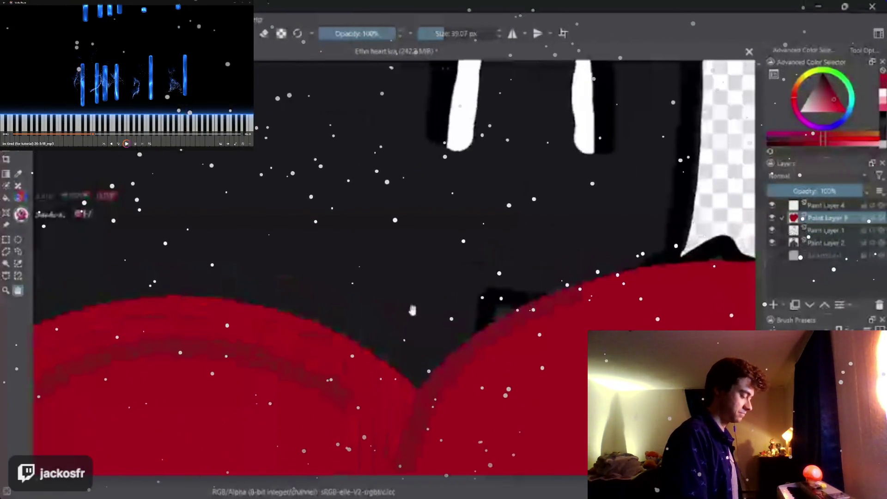
scroll(388, 318, up, 1)
drag(664, 350, 628, 311)
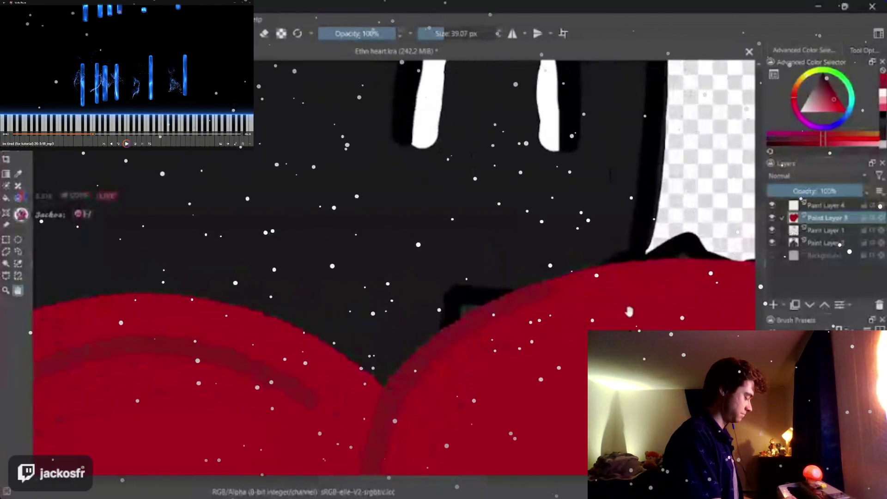
click(832, 230)
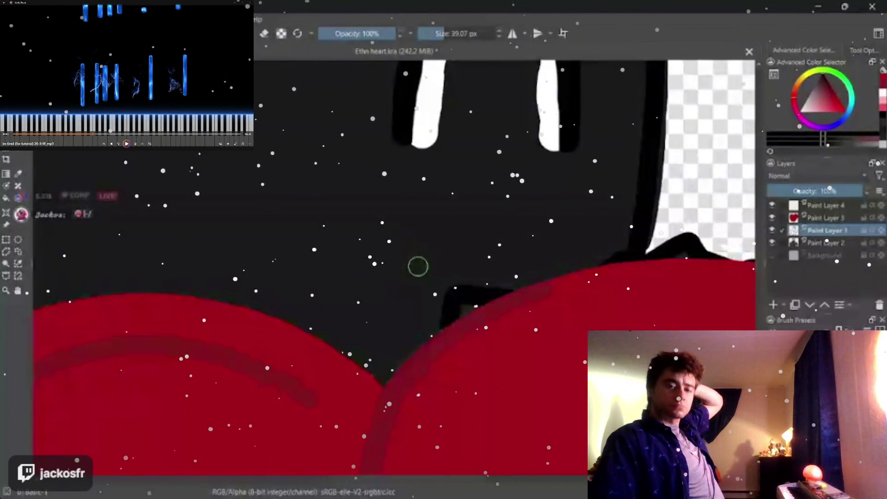
key(])
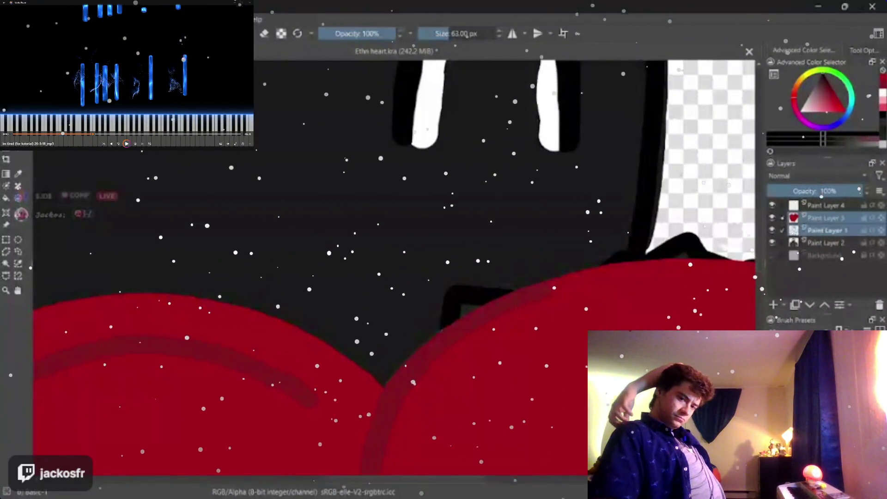
Step: Hide Paint Layer 3 and paint a 28 px grey stroke over the streak beside the collar outline
click(771, 218)
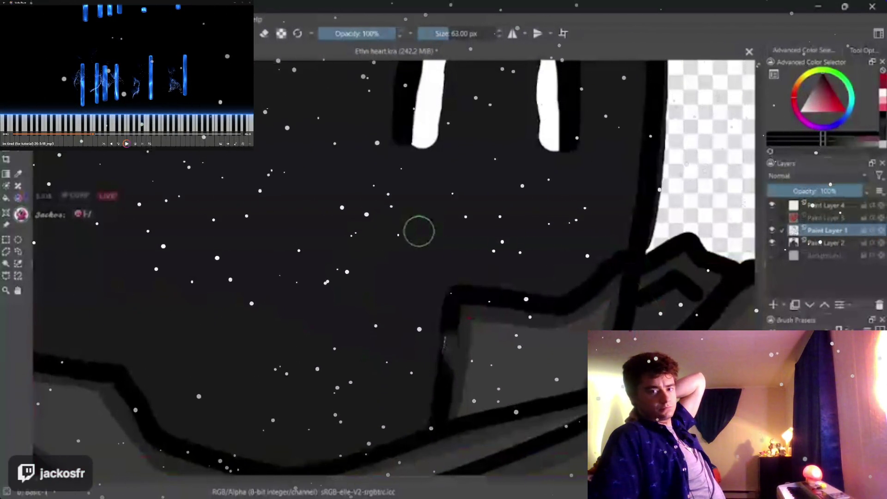
scroll(419, 231, down, 2)
scroll(511, 305, up, 2)
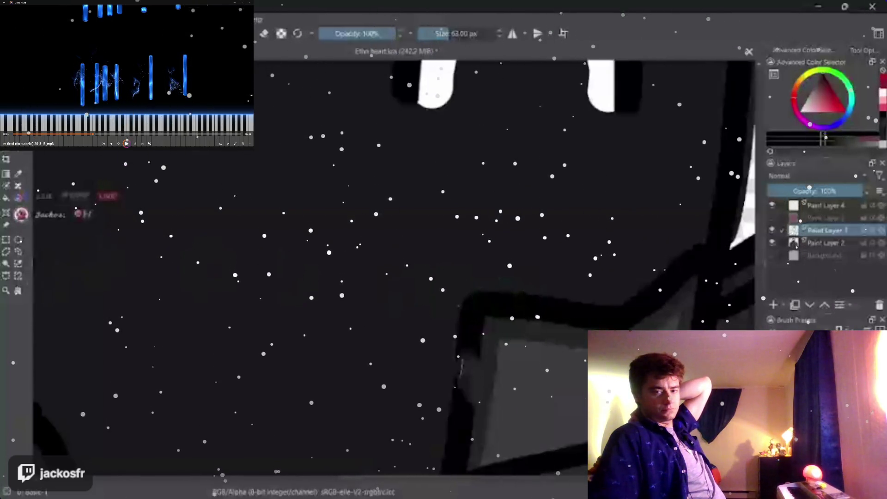
scroll(135, 179, up, 2)
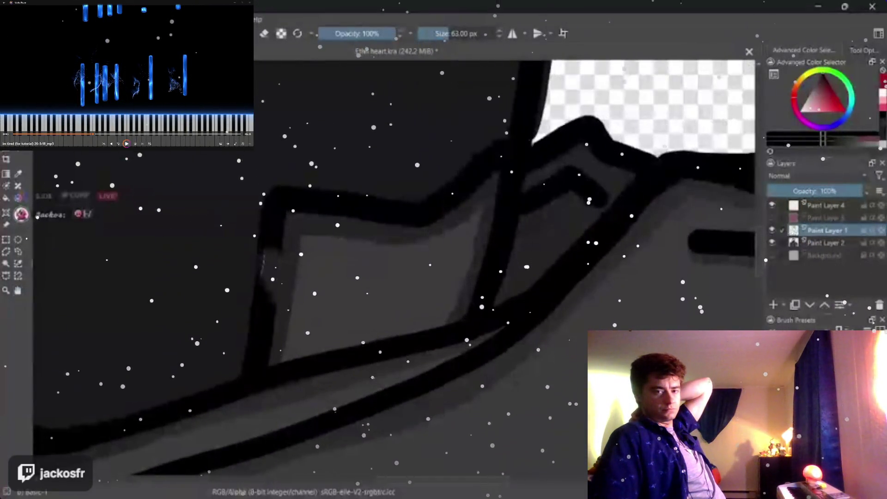
key(bracketleft)
key(bracketleft)
key(bracketleft)
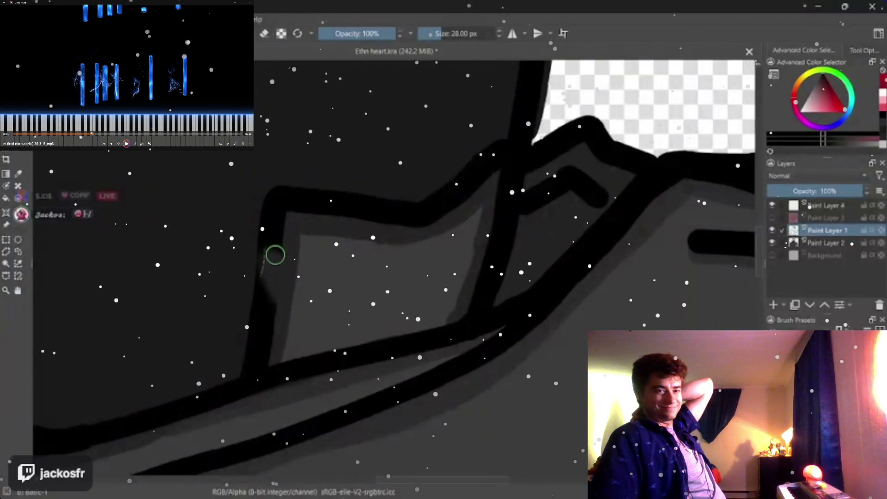
mouse_move(269, 312)
mouse_down()
mouse_move(284, 252)
mouse_move(270, 252)
mouse_move(263, 295)
mouse_move(270, 244)
mouse_up()
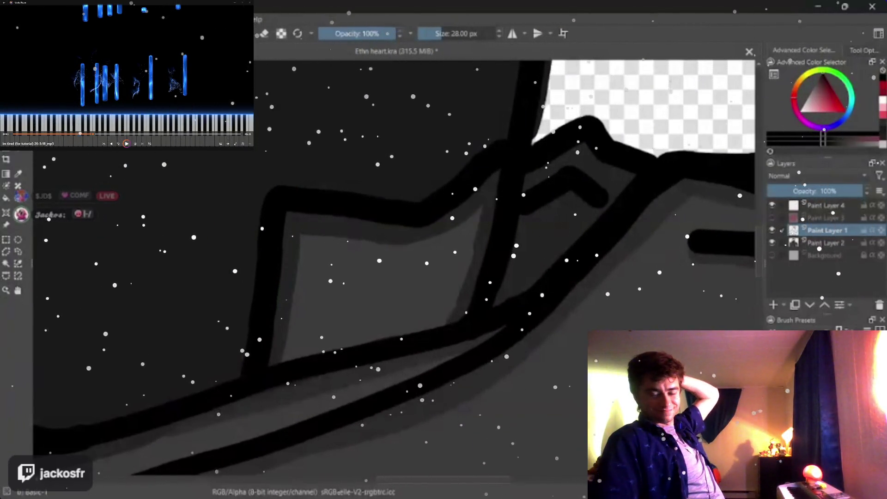
scroll(318, 334, down, 3)
scroll(319, 333, up, 2)
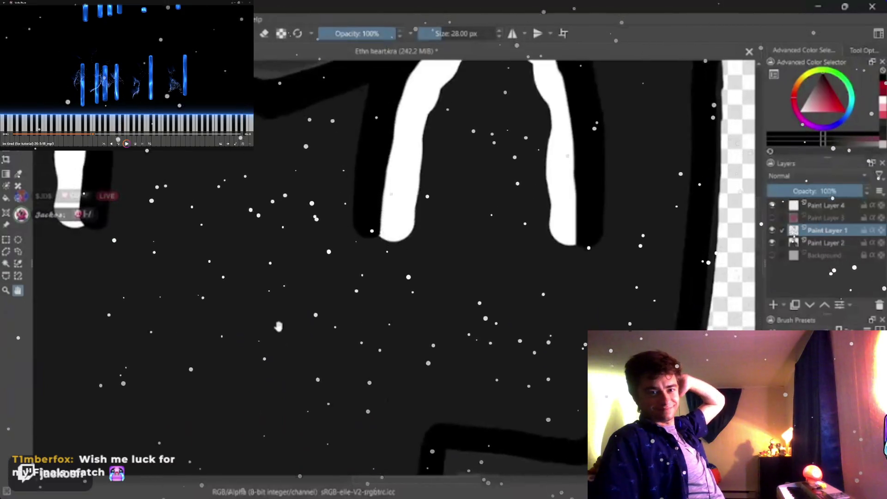
scroll(319, 333, up, 1)
scroll(312, 323, down, 2)
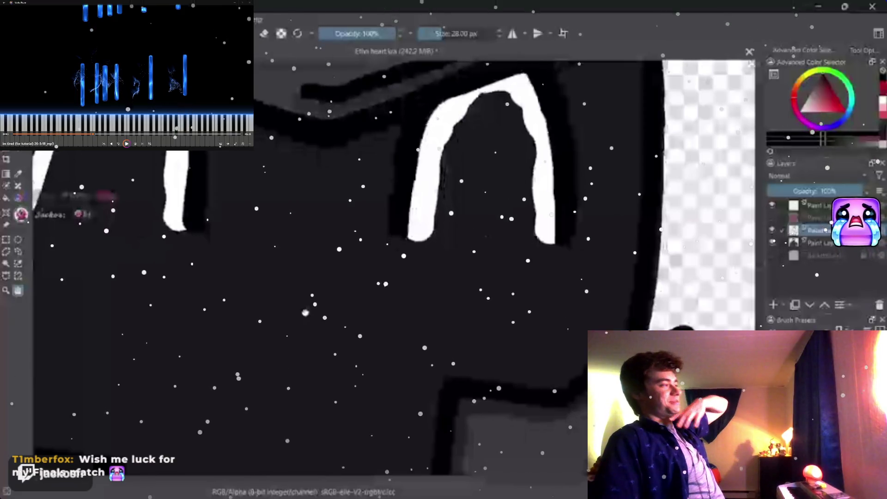
scroll(305, 312, down, 2)
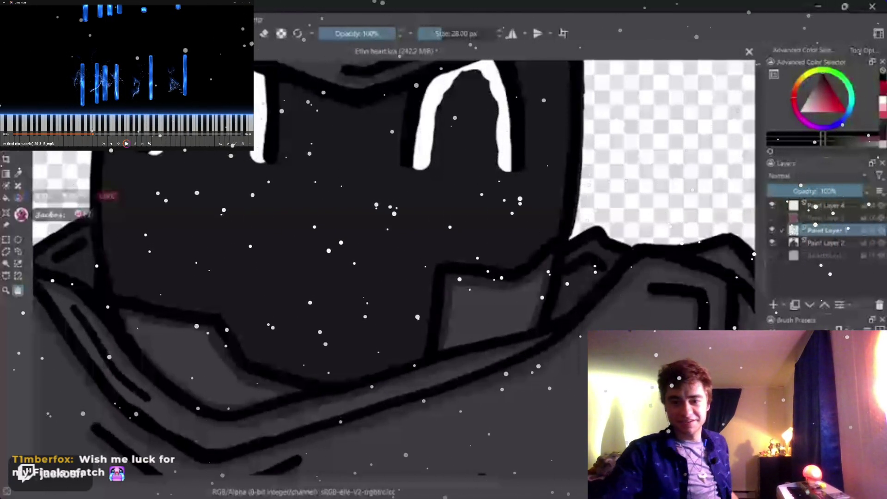
Step: Brush a faint near-black stroke across the face with a roughly 75 px brush
key(bracketright)
key(bracketright)
key(bracketright)
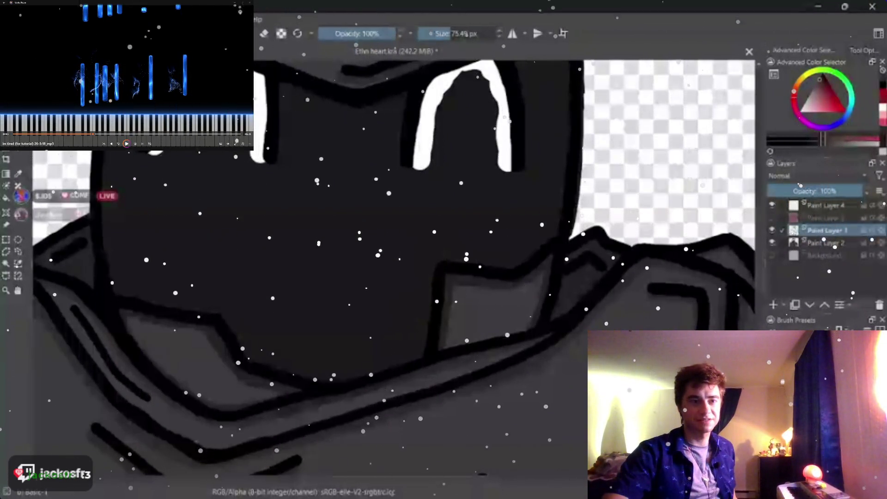
click(840, 109)
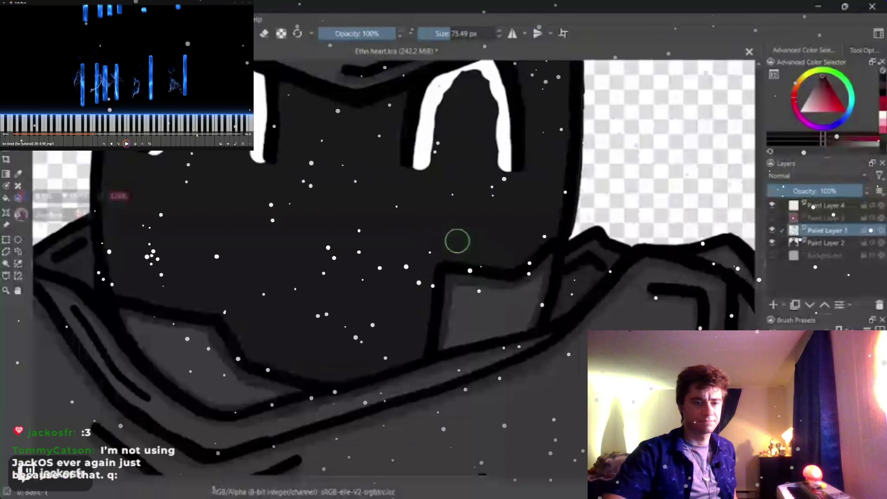
drag(458, 241, 212, 227)
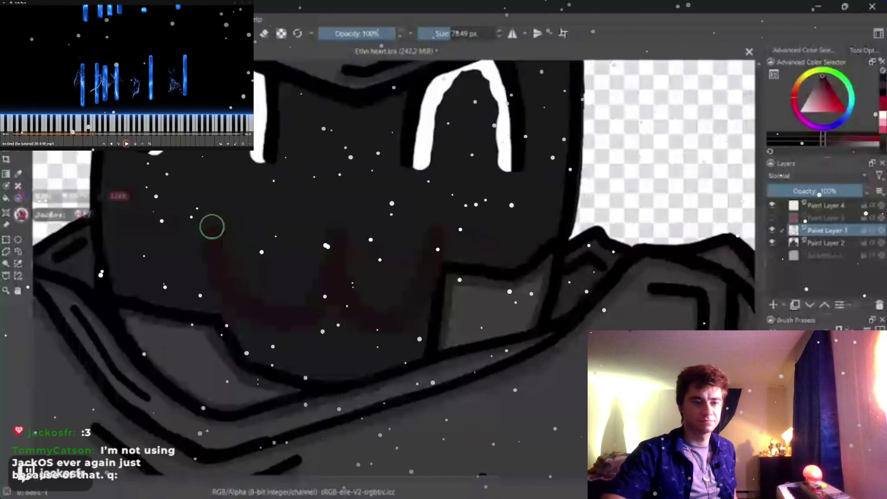
Step: Undo the faint dark shading strokes on the face
key(ctrl+z)
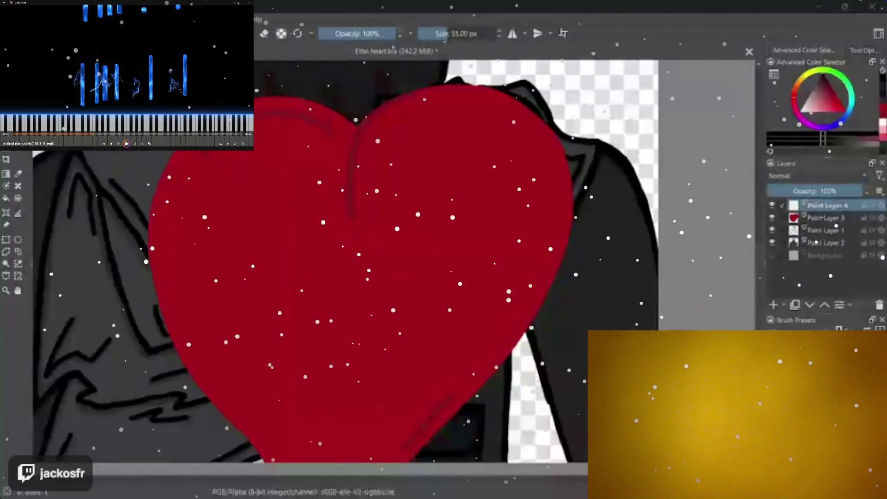
scroll(374, 277, down, 2)
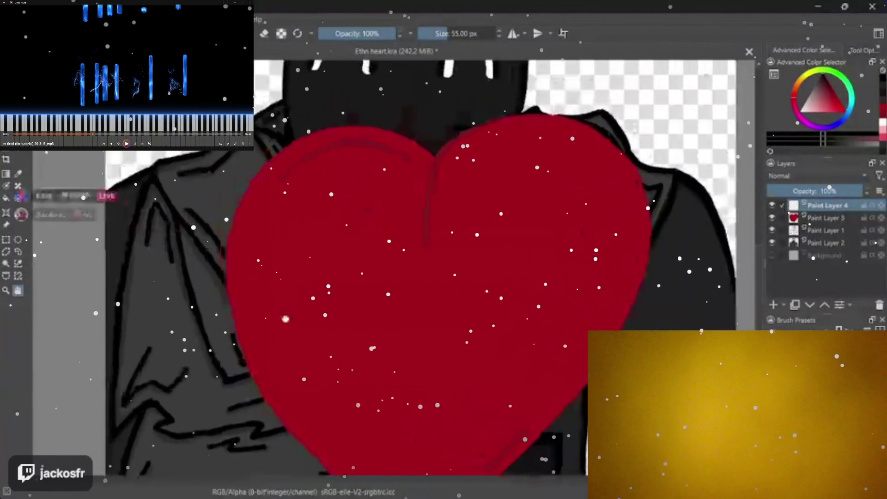
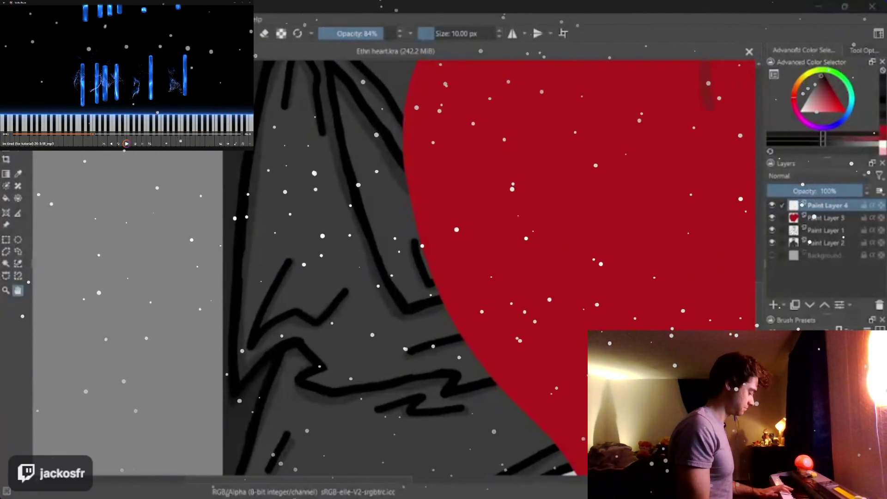
Step: Set brush opacity to 100% and frame the view on the red heart
drag(385, 35, 402, 35)
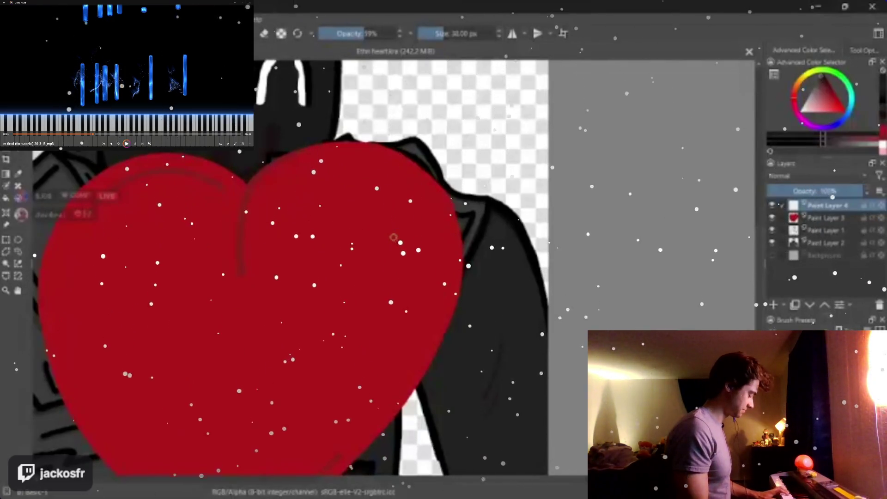
scroll(392, 237, down, 3)
scroll(388, 237, up, 2)
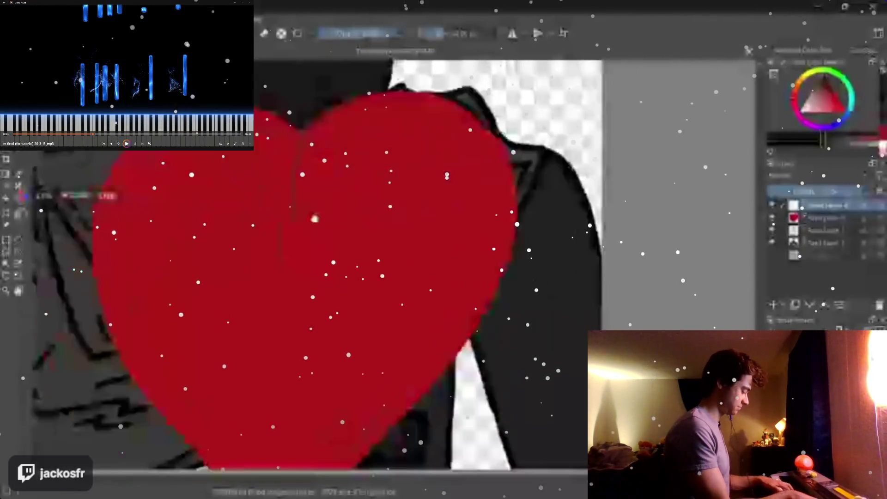
scroll(382, 237, up, 2)
scroll(377, 236, up, 2)
scroll(378, 239, down, 2)
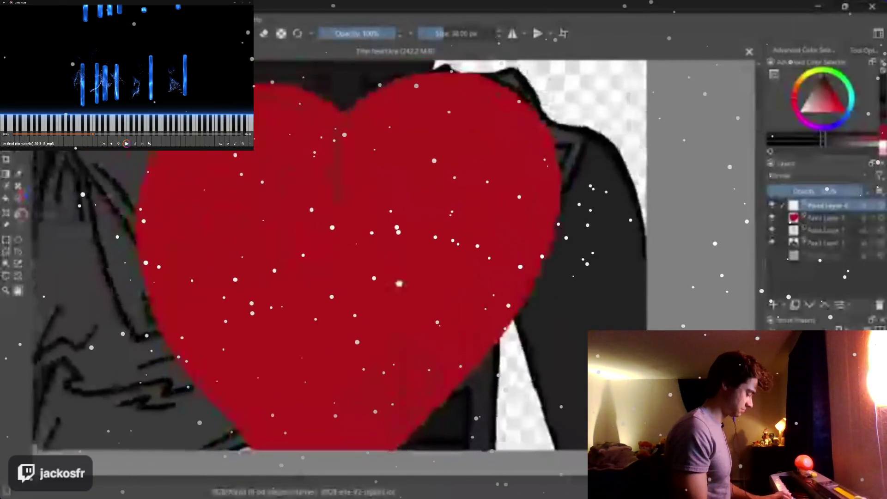
scroll(375, 277, up, 2)
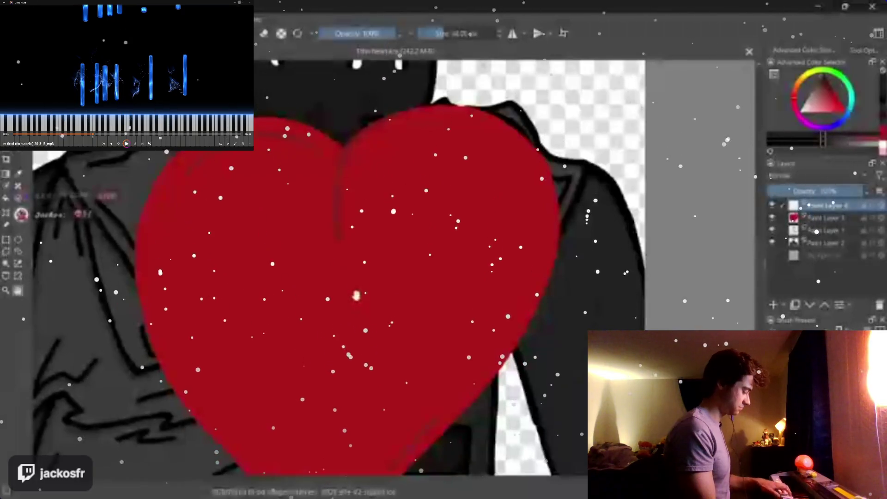
scroll(392, 277, down, 1)
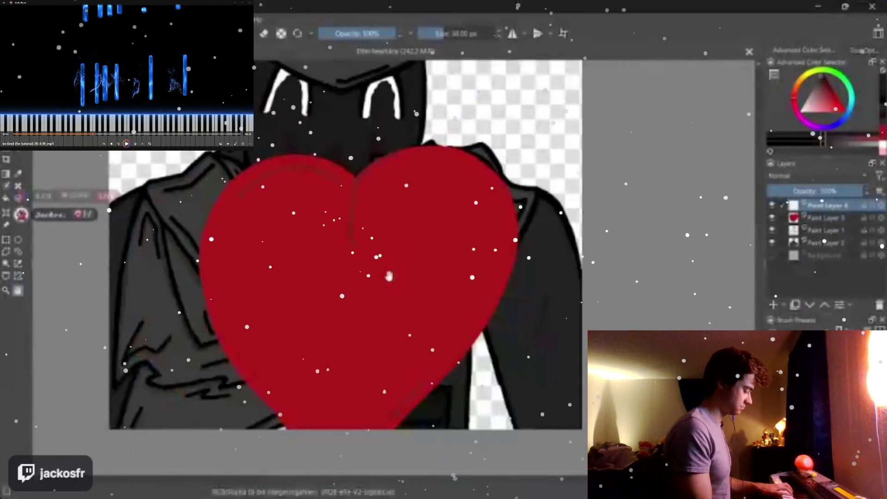
scroll(389, 276, down, 1)
scroll(368, 281, up, 2)
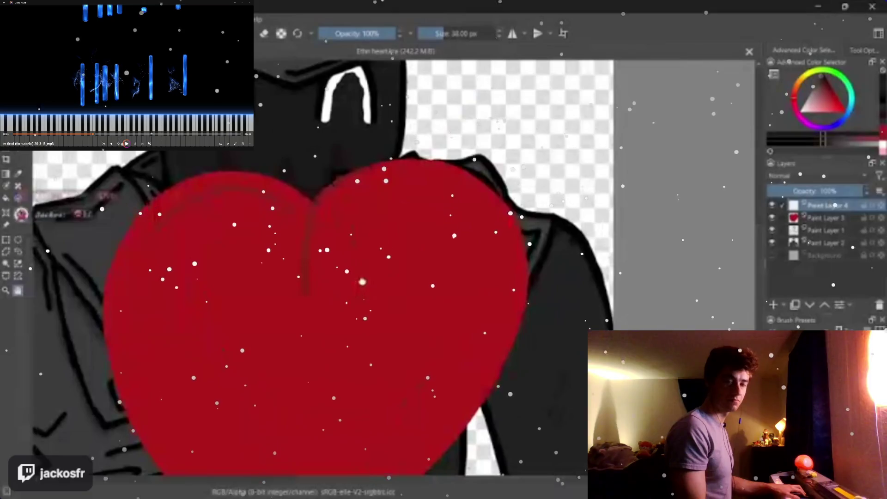
scroll(362, 282, up, 1)
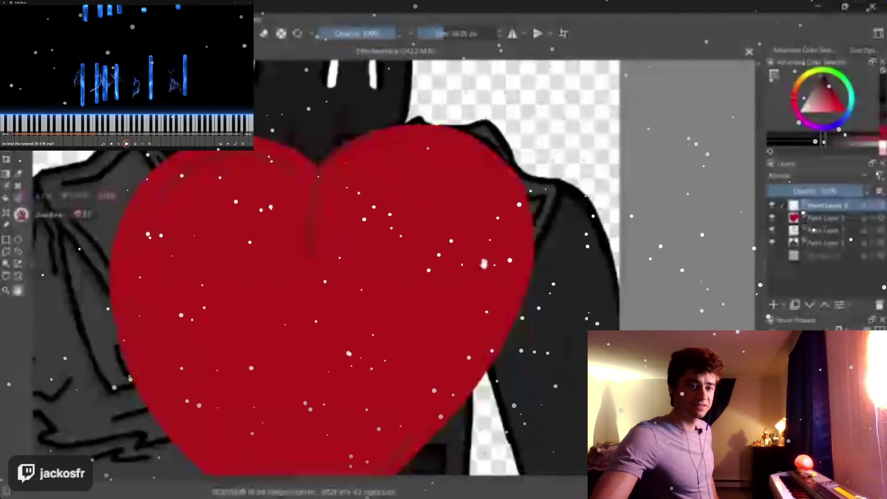
drag(477, 236, 425, 293)
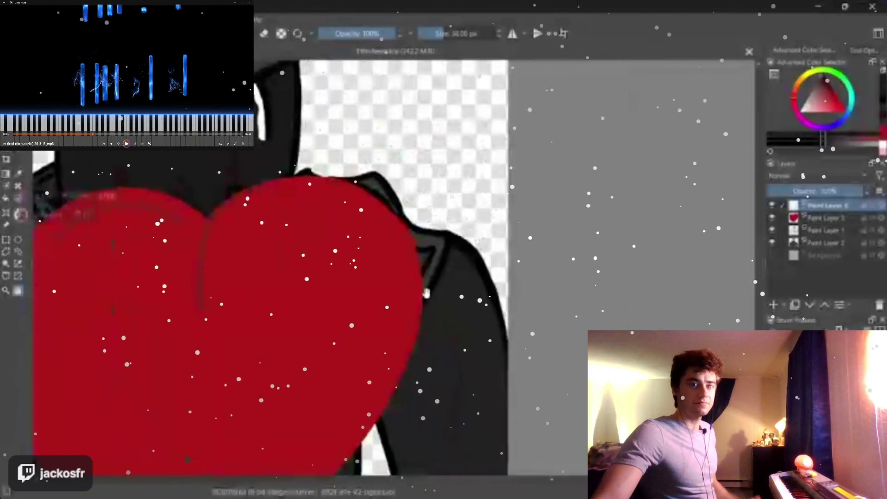
drag(425, 293, 466, 300)
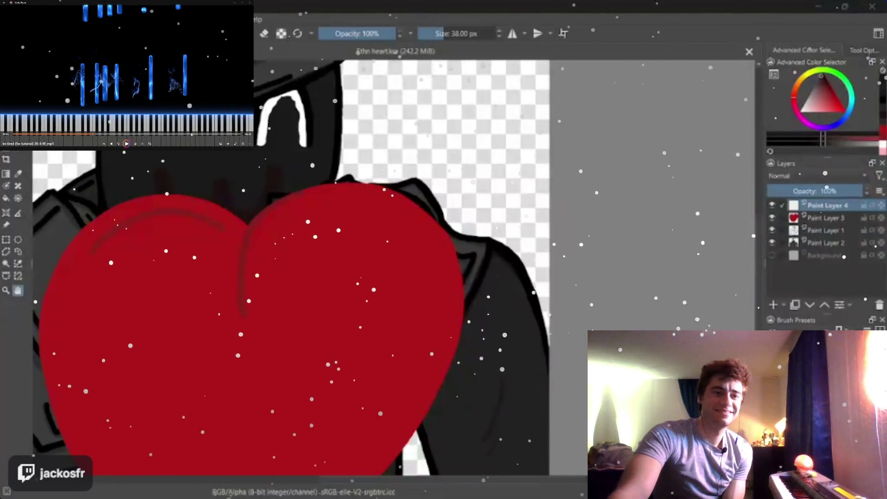
drag(416, 277, 624, 212)
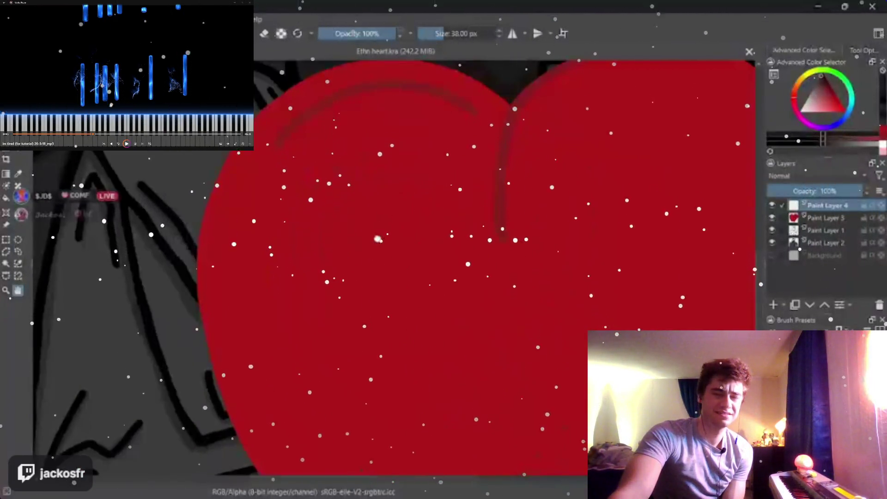
drag(471, 160, 385, 291)
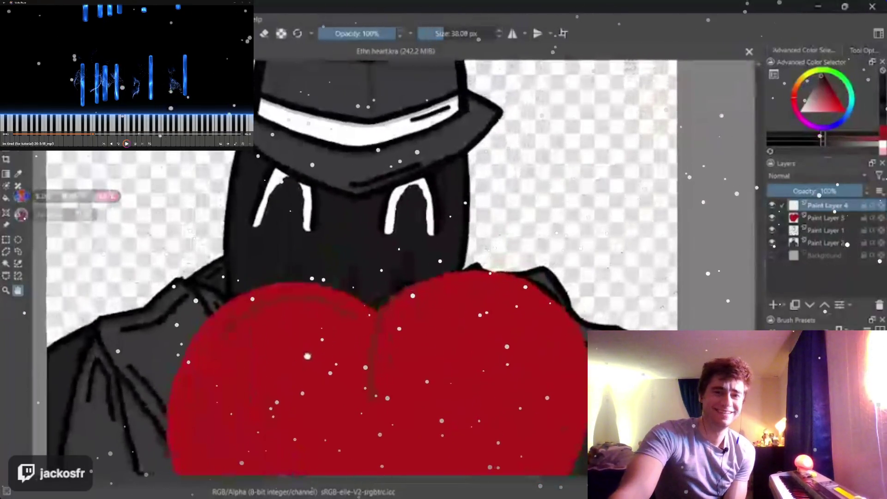
drag(314, 344, 278, 352)
scroll(277, 353, up, 1)
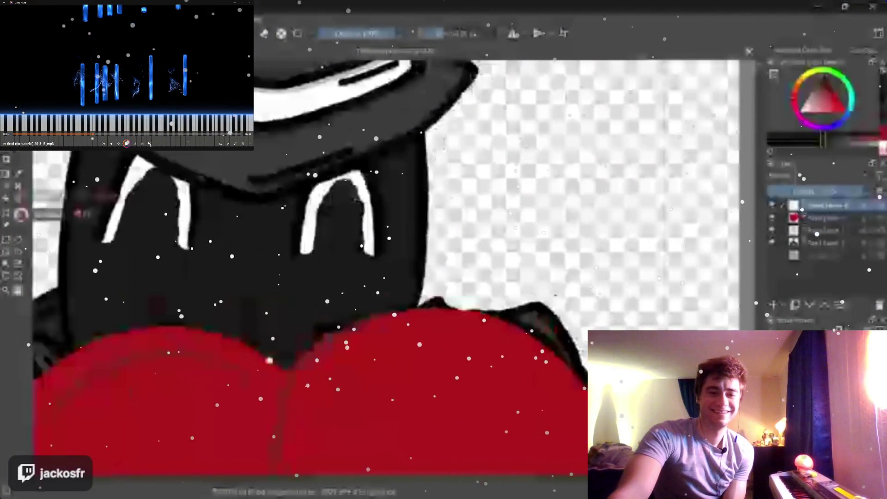
scroll(278, 353, up, 1)
scroll(278, 354, up, 1)
scroll(277, 354, up, 1)
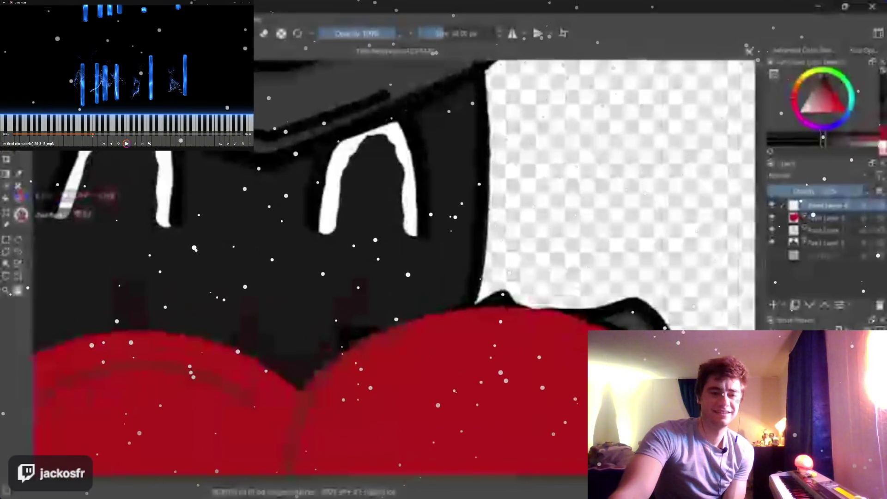
scroll(425, 232, down, 3)
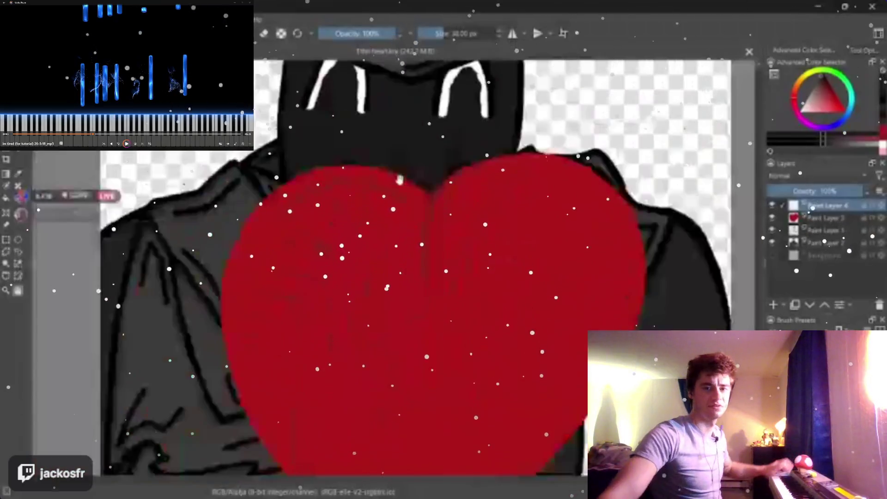
scroll(424, 232, up, 1)
scroll(424, 233, up, 2)
scroll(424, 232, down, 2)
scroll(431, 226, down, 1)
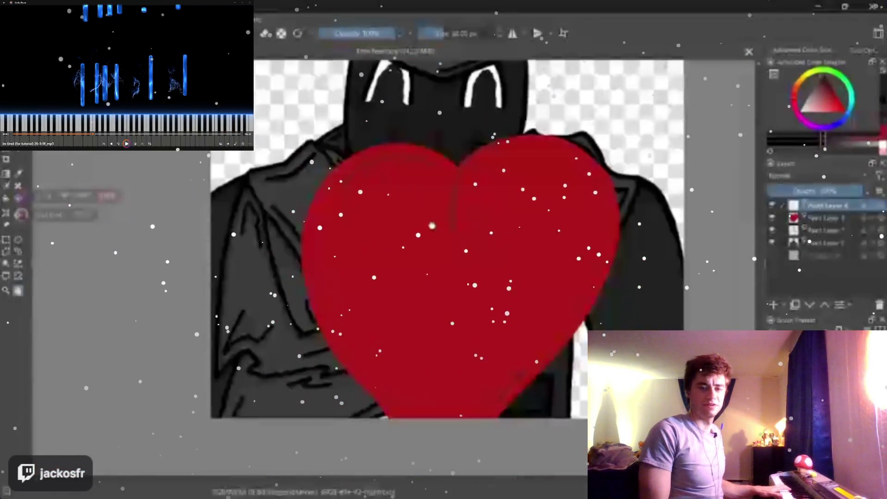
scroll(444, 218, up, 1)
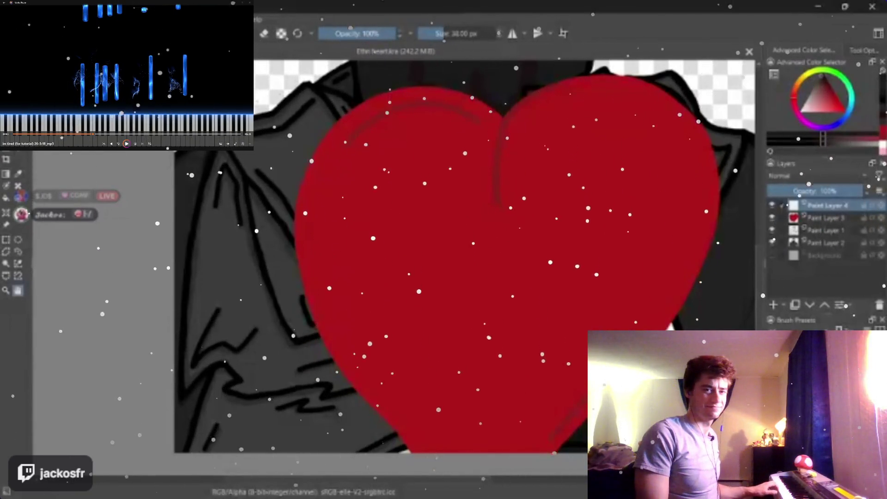
drag(607, 257, 385, 280)
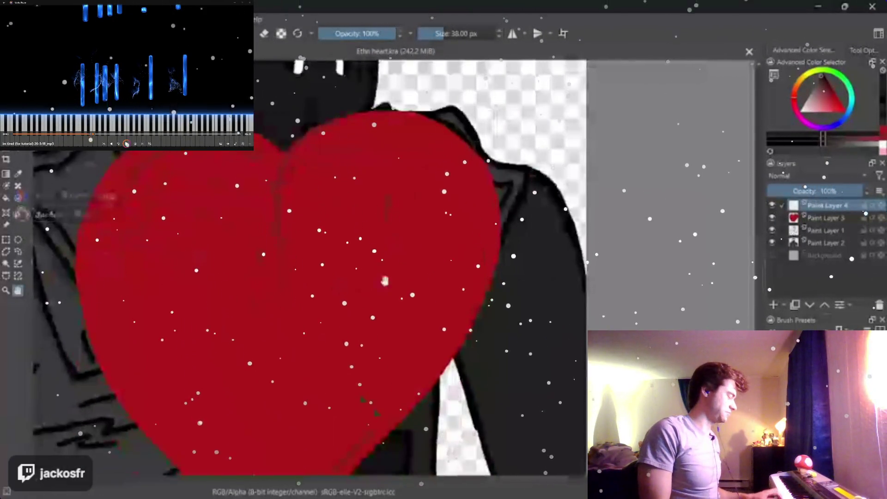
mouse_move(385, 281)
mouse_down()
mouse_move(444, 226)
mouse_move(393, 286)
mouse_move(435, 275)
mouse_up()
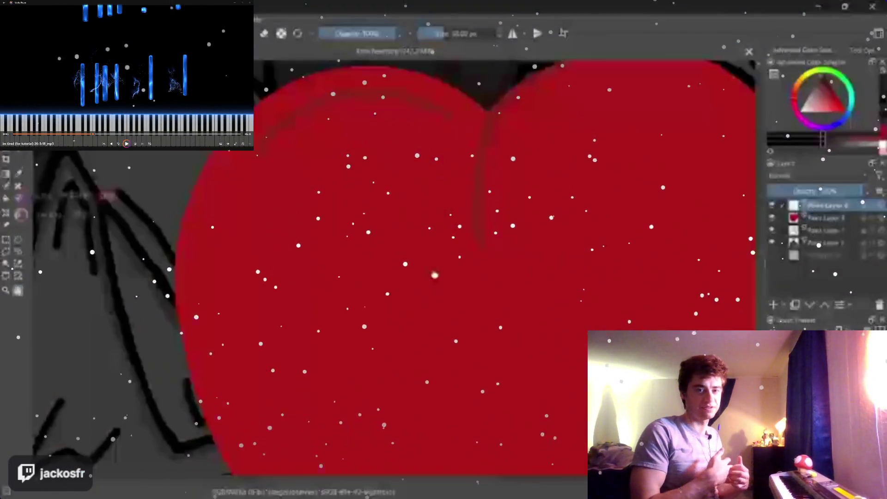
scroll(457, 271, down, 2)
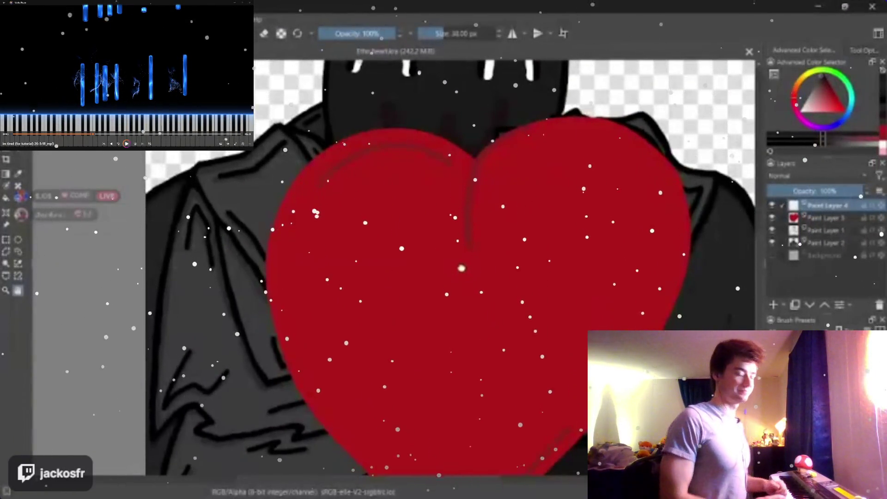
drag(461, 268, 312, 337)
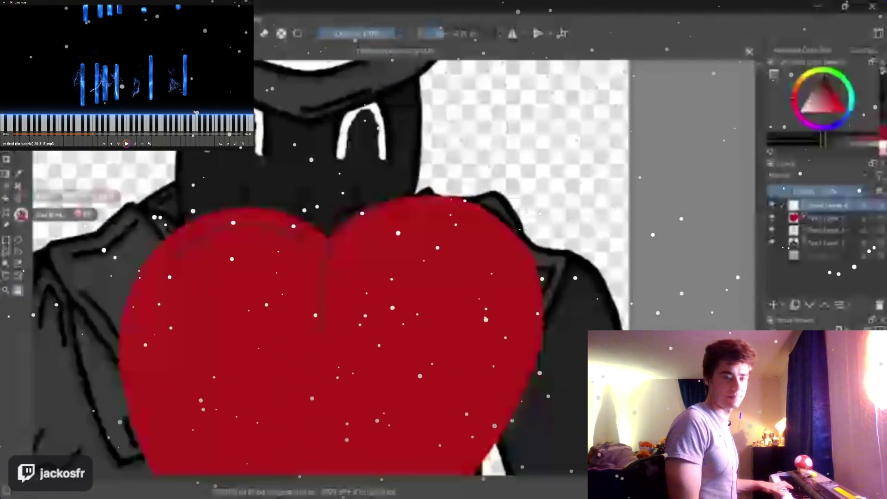
scroll(415, 278, down, 3)
scroll(415, 278, up, 2)
scroll(416, 277, up, 2)
scroll(416, 277, down, 4)
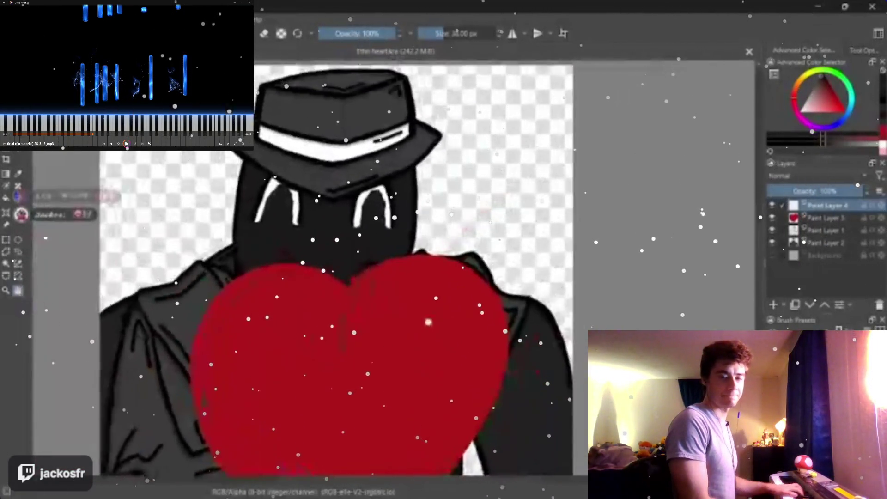
scroll(526, 277, up, 2)
scroll(415, 292, down, 2)
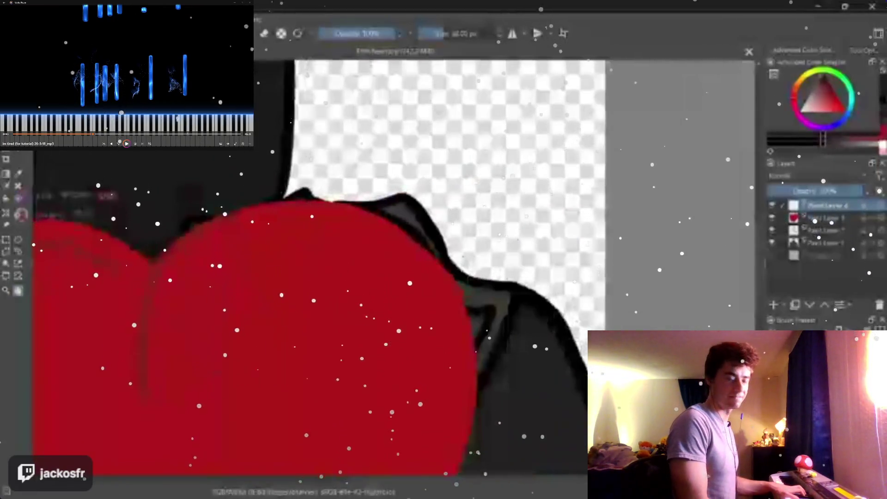
scroll(451, 242, up, 2)
scroll(513, 119, up, 1)
scroll(513, 118, down, 1)
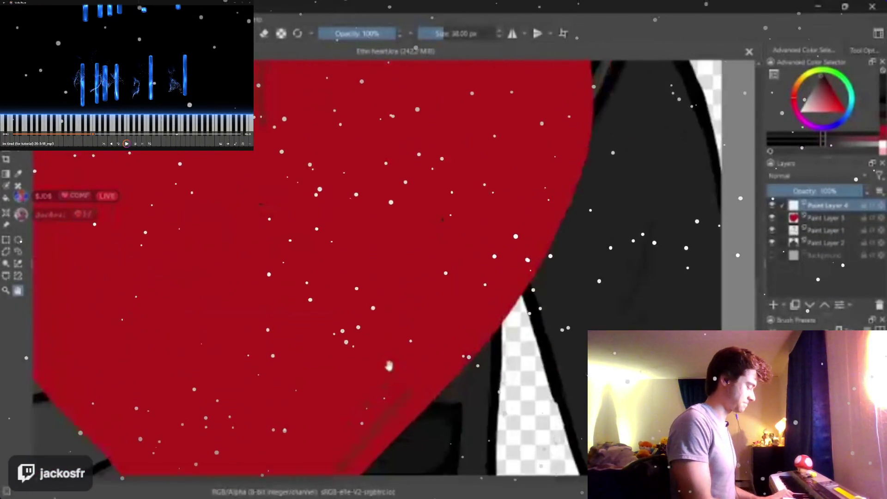
scroll(390, 363, up, 1)
scroll(467, 263, down, 1)
scroll(461, 282, up, 1)
scroll(450, 355, up, 1)
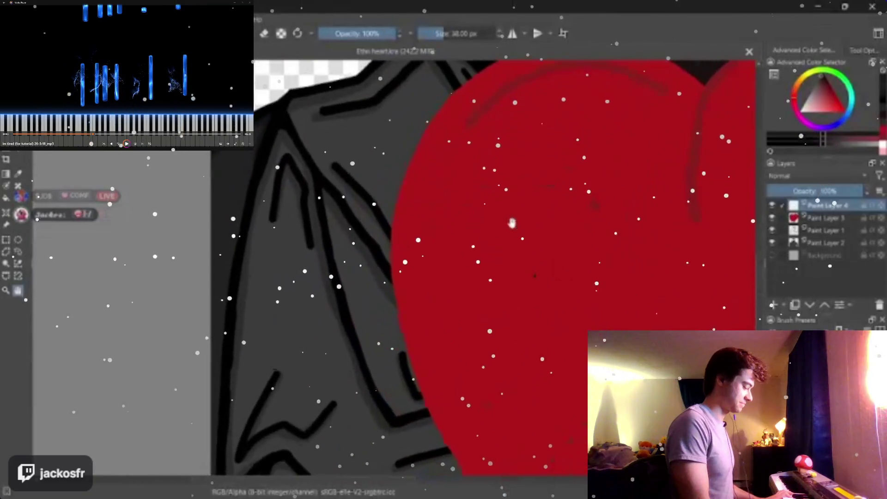
scroll(429, 333, down, 1)
scroll(416, 319, up, 1)
scroll(393, 298, down, 1)
scroll(393, 298, down, 1)
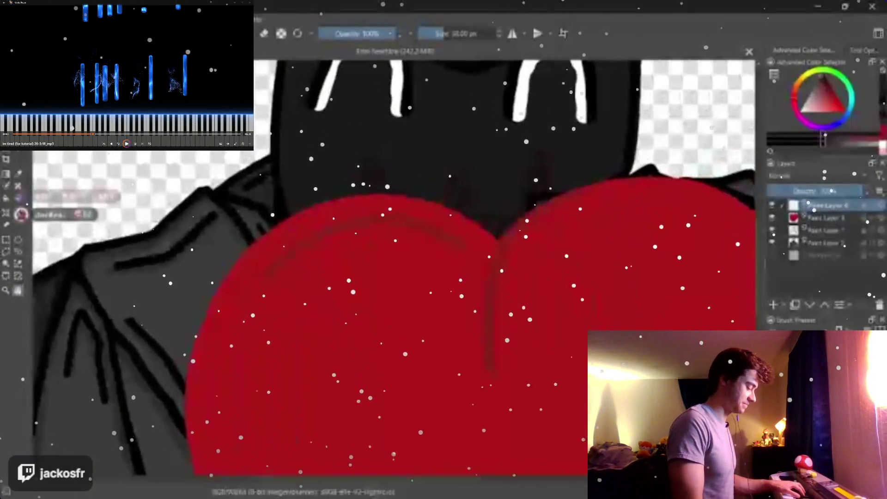
scroll(381, 299, up, 1)
scroll(374, 301, up, 1)
scroll(364, 302, down, 1)
scroll(364, 303, up, 3)
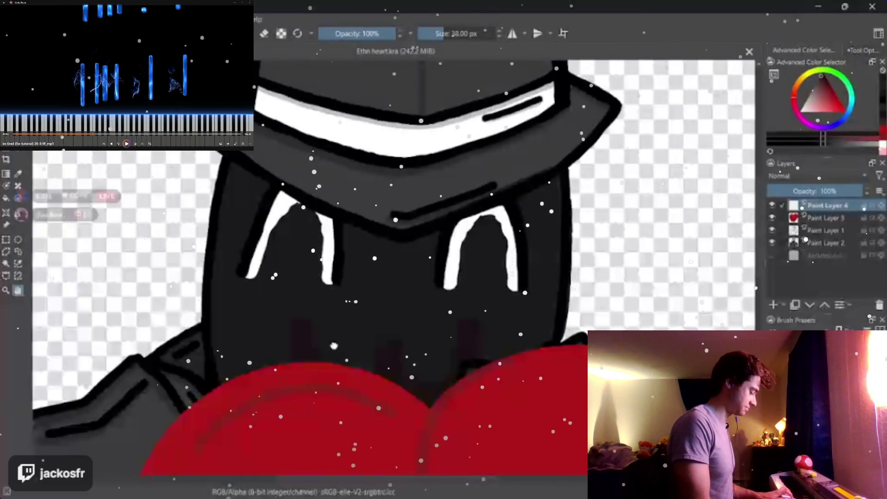
scroll(333, 346, down, 2)
scroll(374, 291, up, 2)
scroll(420, 220, up, 1)
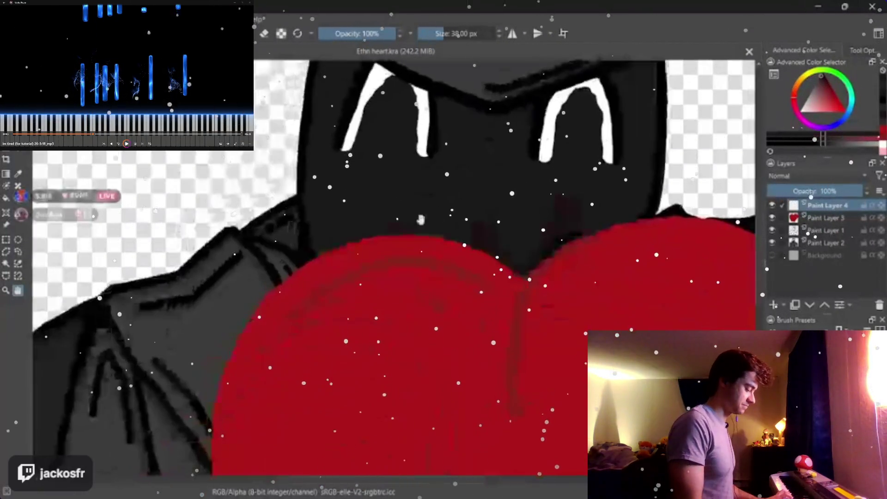
scroll(420, 220, down, 1)
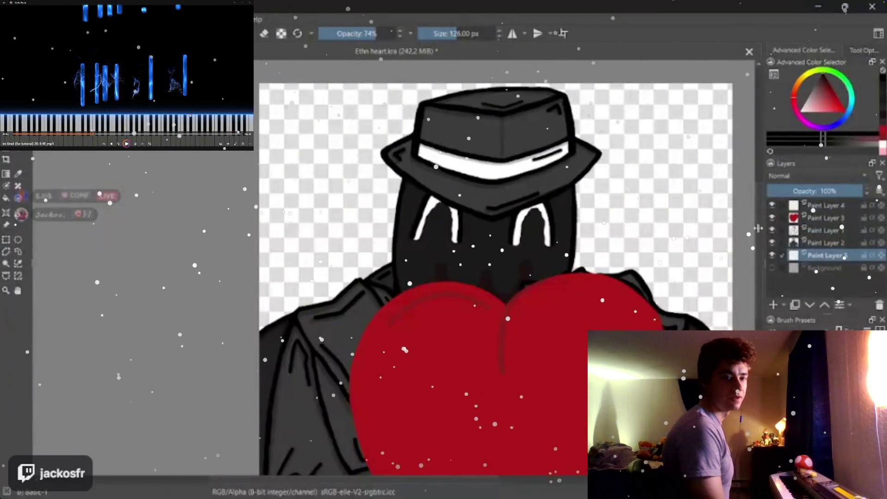
key(bracketright)
key(bracketright)
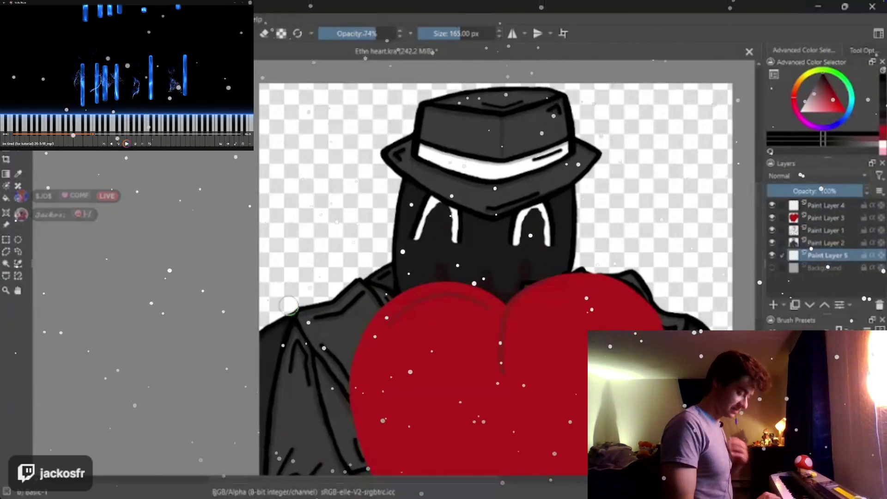
key(bracketright)
key(bracketright)
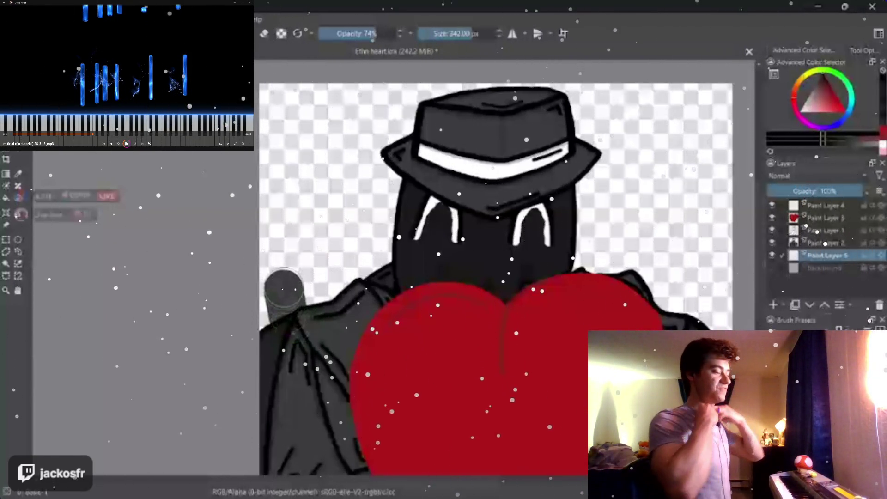
drag(284, 290, 316, 130)
key(ctrl+z)
key(bracketleft)
key(bracketleft)
key(bracketleft)
key(bracketleft)
key(bracketright)
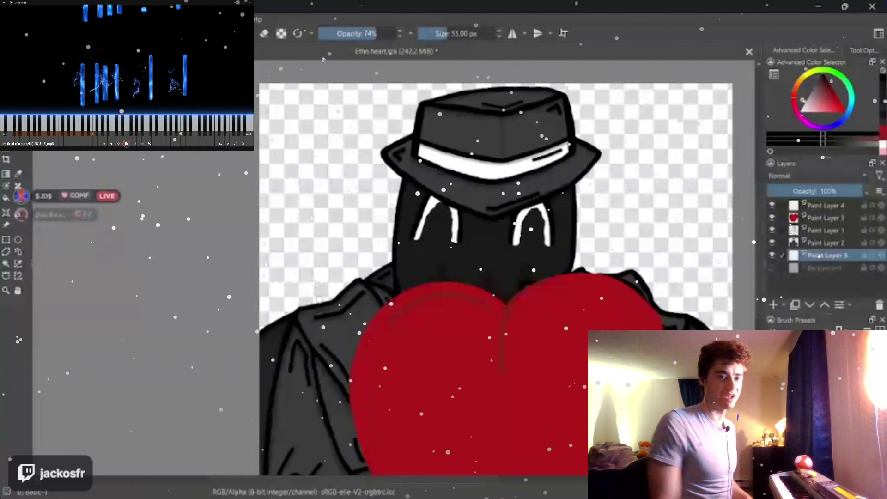
drag(286, 311, 305, 245)
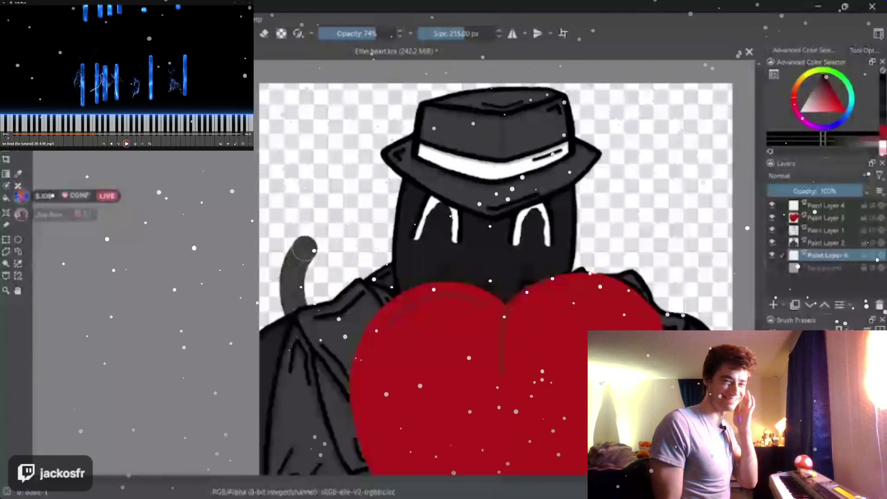
key(bracketright)
key(bracketright)
key(bracketright)
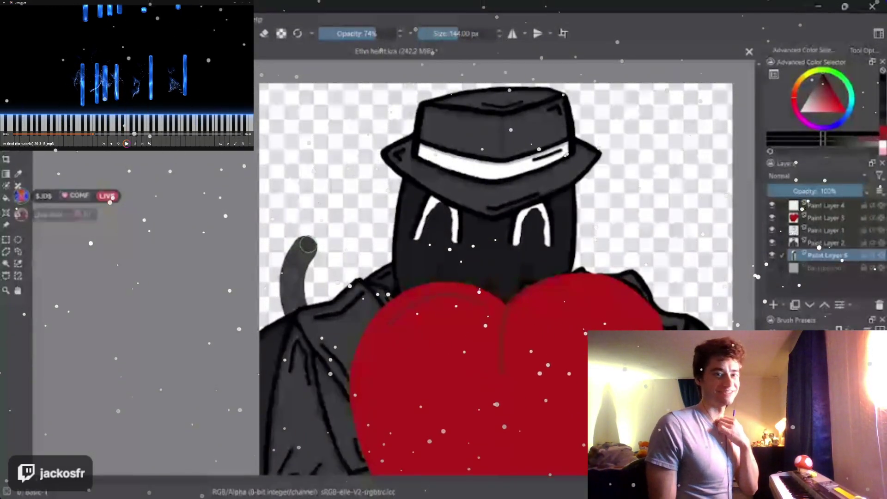
key(bracketleft)
key(bracketleft)
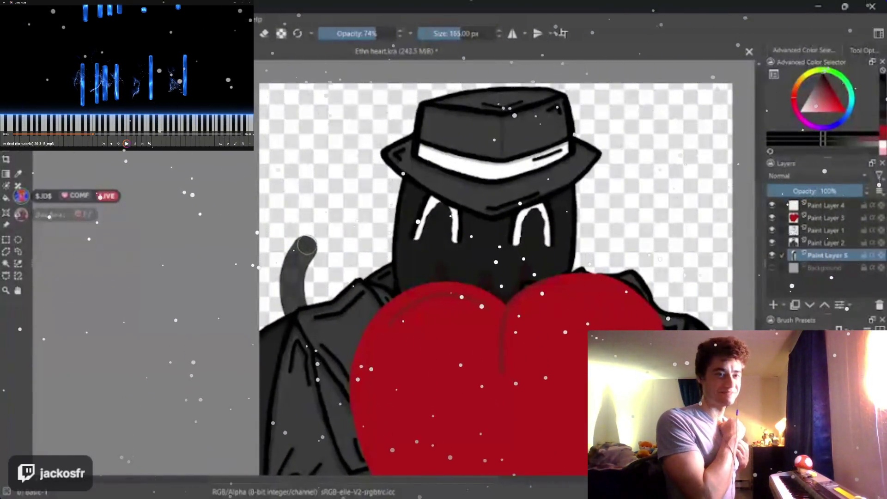
drag(305, 246, 311, 212)
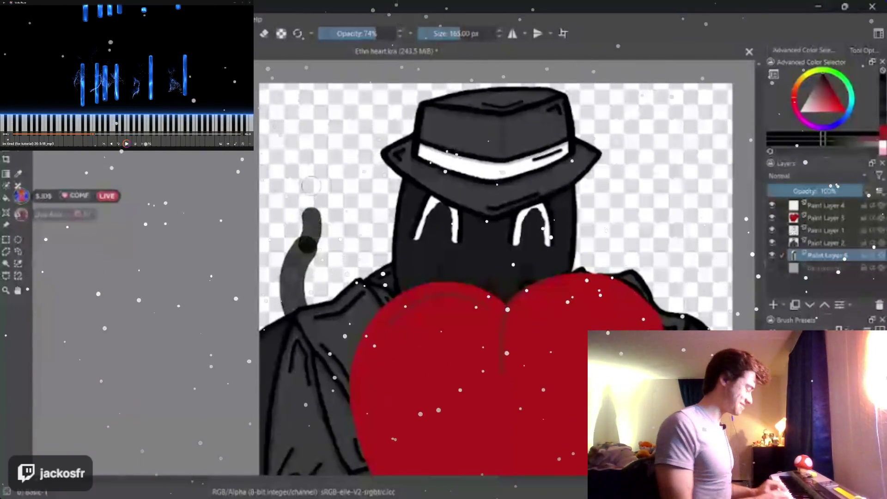
key(ctrl+z)
key(ctrl+z)
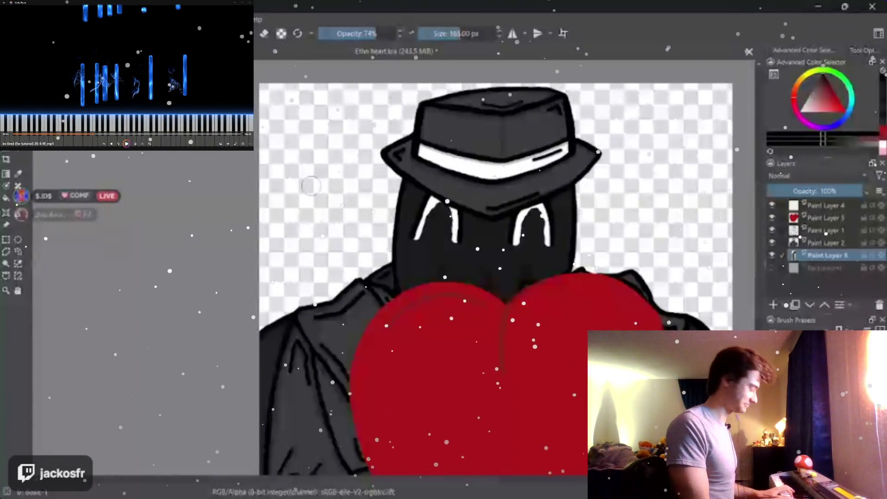
drag(381, 28, 408, 31)
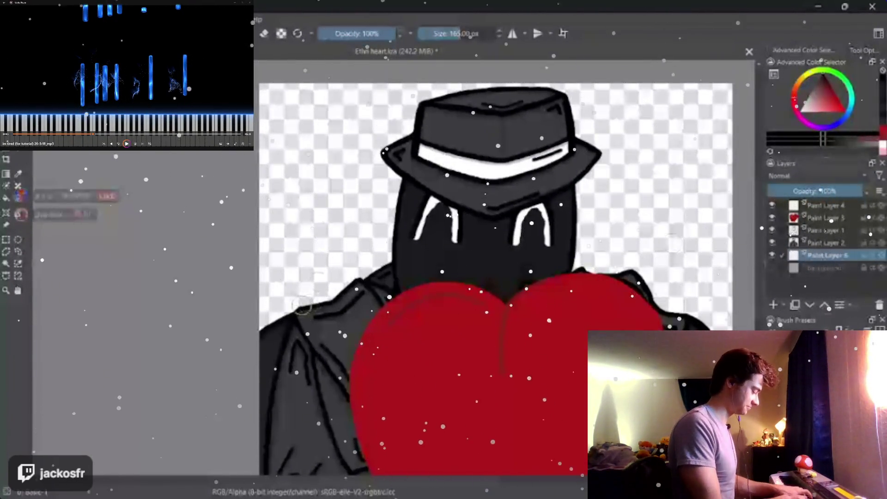
drag(300, 305, 331, 239)
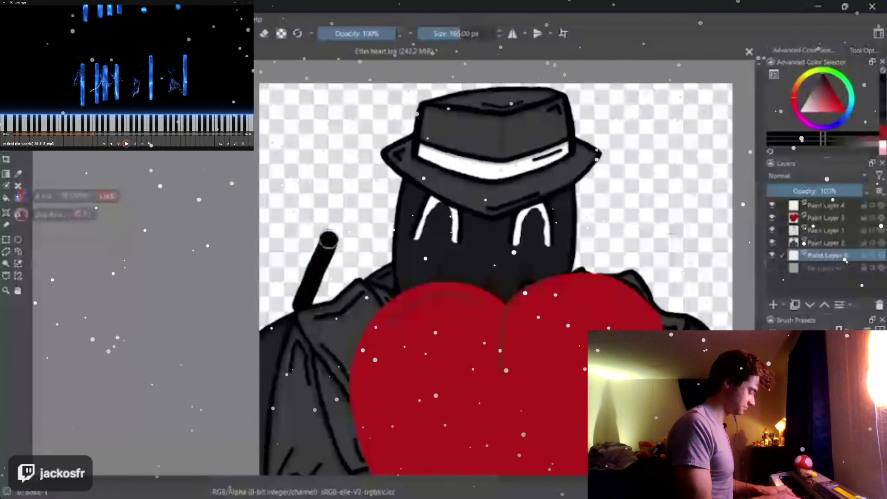
key(ctrl+z)
key(i)
key(i)
key(i)
mouse_move(290, 308)
mouse_down()
mouse_move(322, 232)
mouse_move(309, 137)
mouse_up()
key(bracketleft)
key(bracketleft)
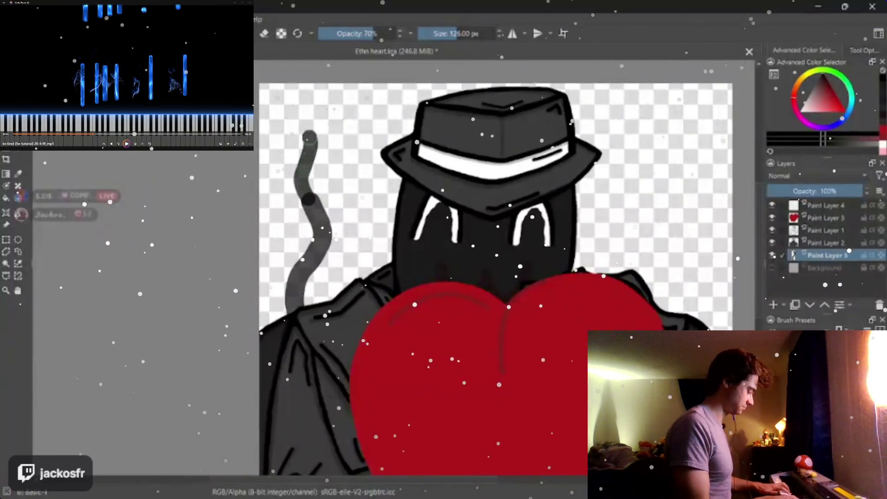
key(ctrl+z)
key(ctrl+z)
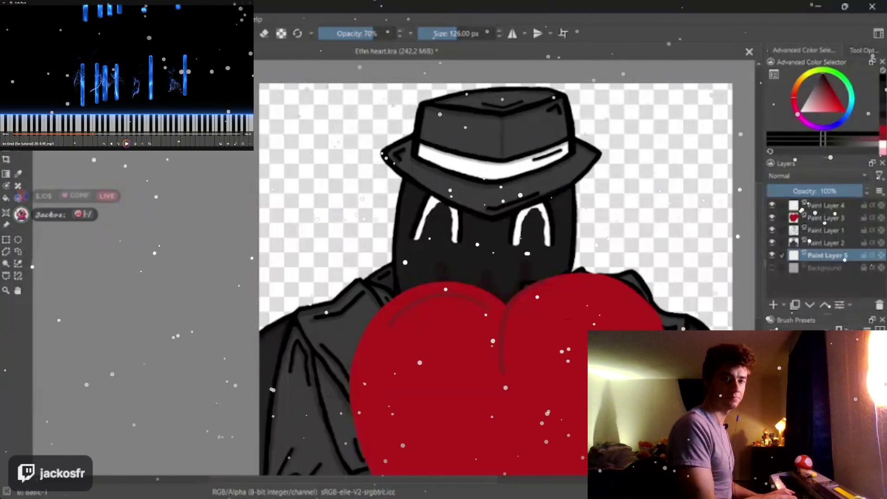
key(e)
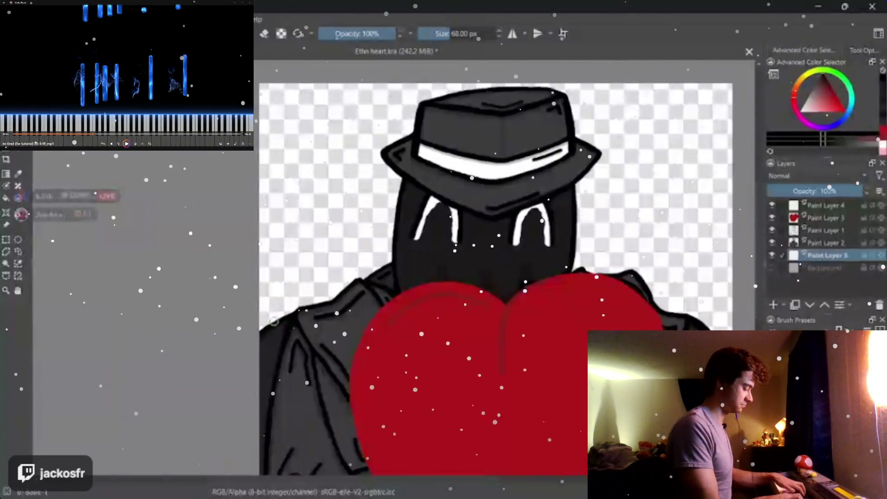
Step: Draw a black tendril up from the coat, then redo it shorter with a thinner brush
mouse_move(274, 322)
mouse_down()
mouse_move(298, 222)
mouse_move(362, 104)
mouse_up()
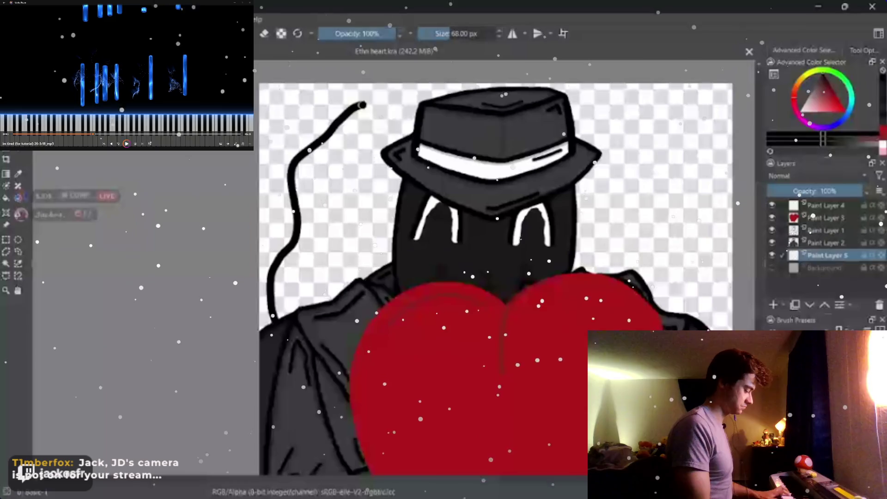
key(ctrl+z)
key(bracketleft)
key(bracketleft)
key(bracketleft)
mouse_move(284, 305)
mouse_down()
mouse_move(301, 172)
mouse_move(349, 107)
mouse_up()
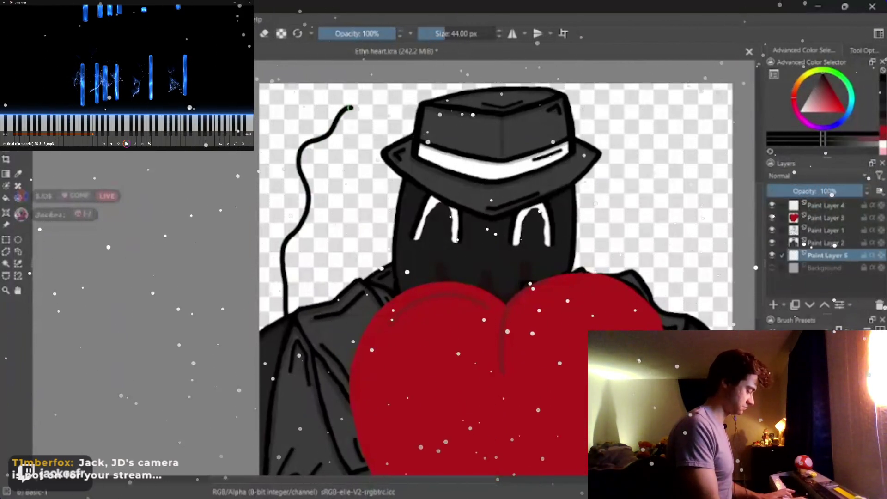
Step: Add a wavy tendril curving down from the top and join it back to the coat
mouse_move(350, 108)
mouse_down()
mouse_move(324, 177)
mouse_move(322, 265)
mouse_up()
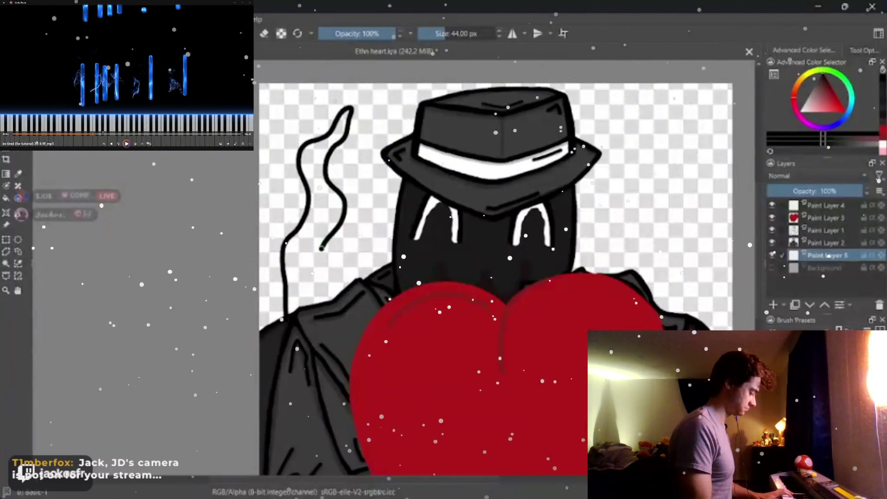
mouse_move(323, 265)
mouse_down()
mouse_move(364, 270)
mouse_move(385, 105)
mouse_move(392, 138)
mouse_up()
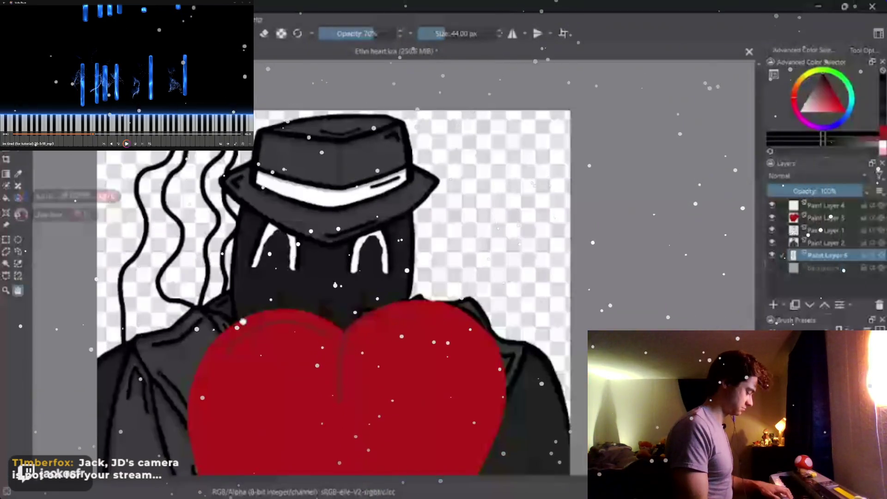
drag(495, 277, 333, 306)
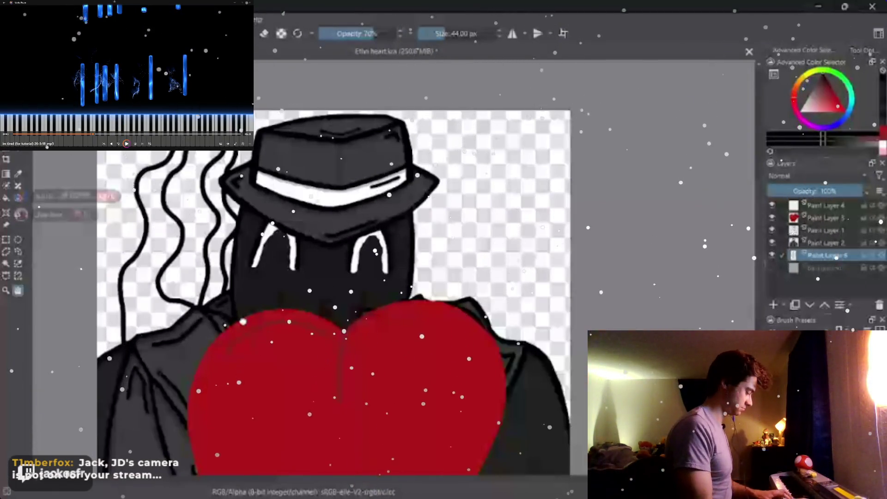
Step: Draw a dark curling tendril right of the figure, looping down to the shoulder
drag(485, 278, 295, 303)
mouse_move(249, 327)
mouse_down()
mouse_move(272, 290)
mouse_move(268, 259)
mouse_move(284, 233)
mouse_up()
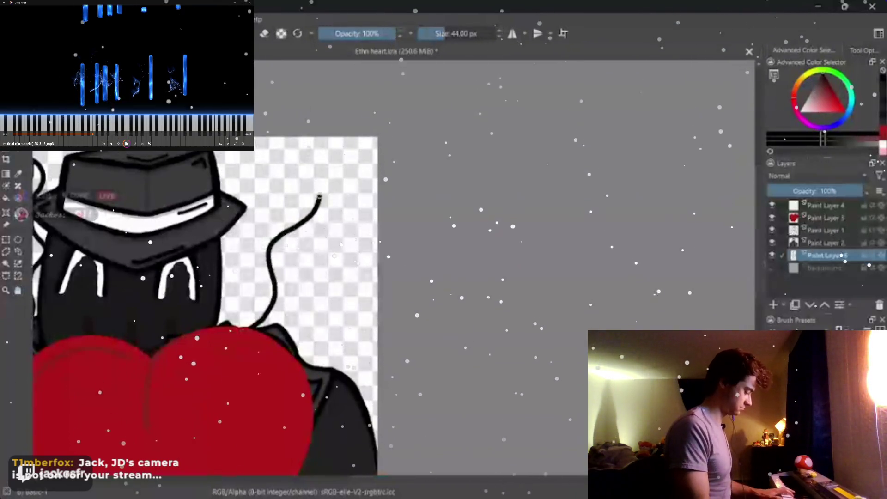
mouse_move(315, 179)
mouse_down()
mouse_move(317, 142)
mouse_move(339, 205)
mouse_move(290, 254)
mouse_move(297, 291)
mouse_up()
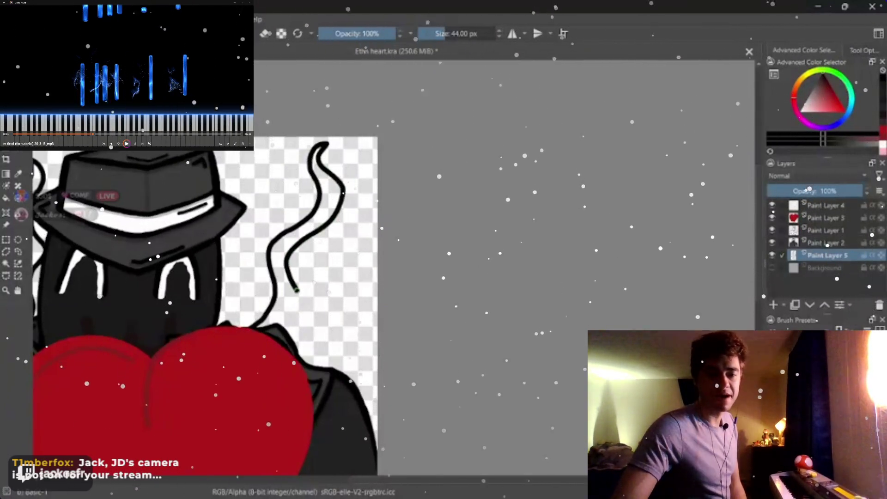
drag(297, 292, 310, 324)
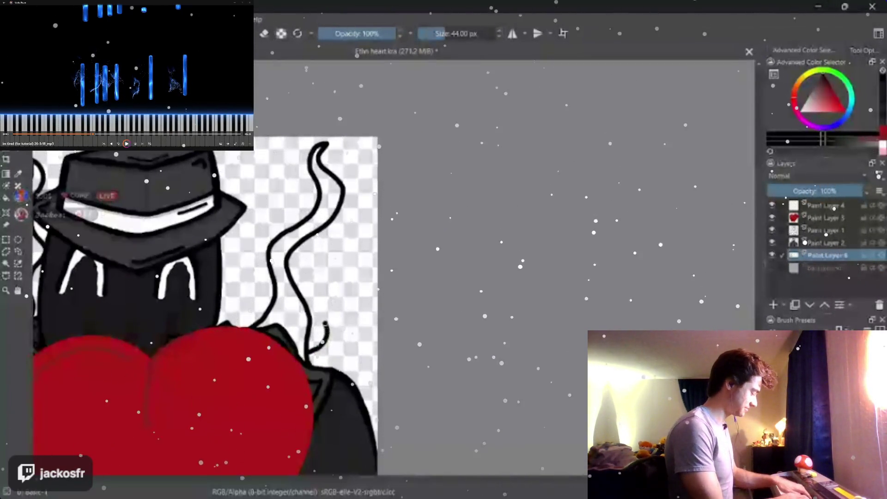
mouse_move(340, 294)
mouse_down()
mouse_move(337, 273)
mouse_move(355, 242)
mouse_move(347, 257)
mouse_move(358, 297)
mouse_move(350, 366)
mouse_up()
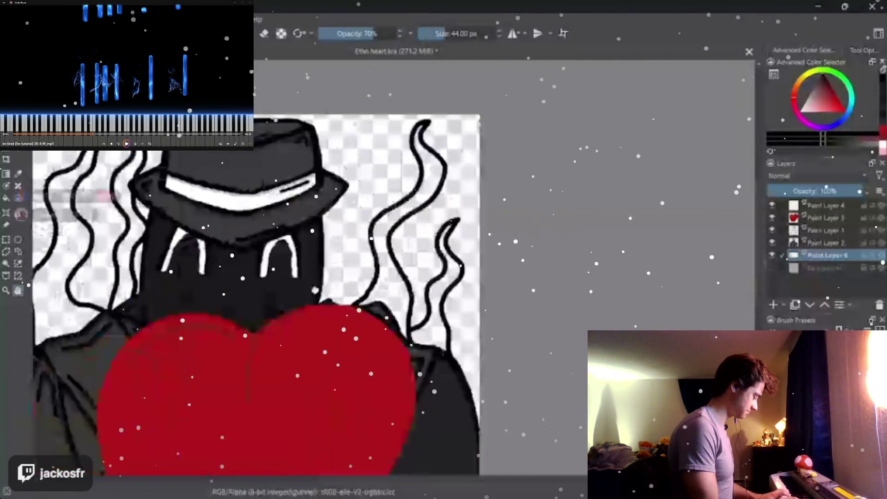
Step: Add a wavy smoke tendril just to the right of the fedora
drag(311, 277, 520, 215)
drag(312, 277, 270, 291)
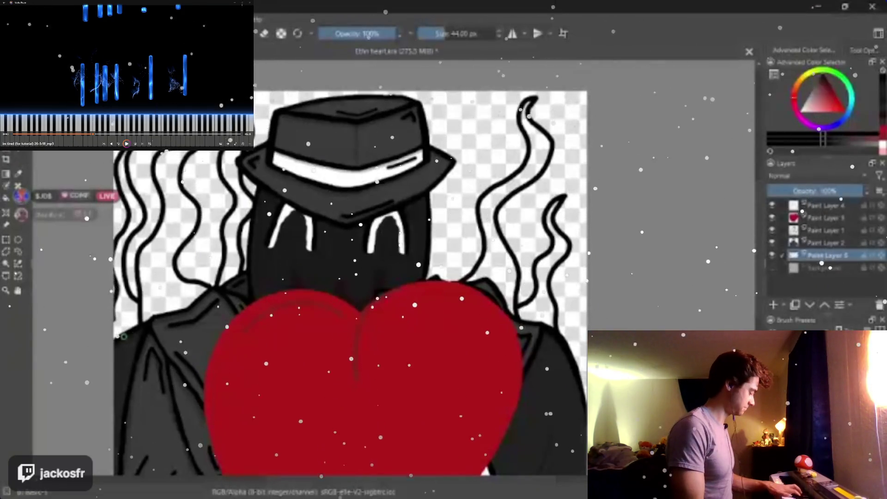
drag(347, 277, 185, 322)
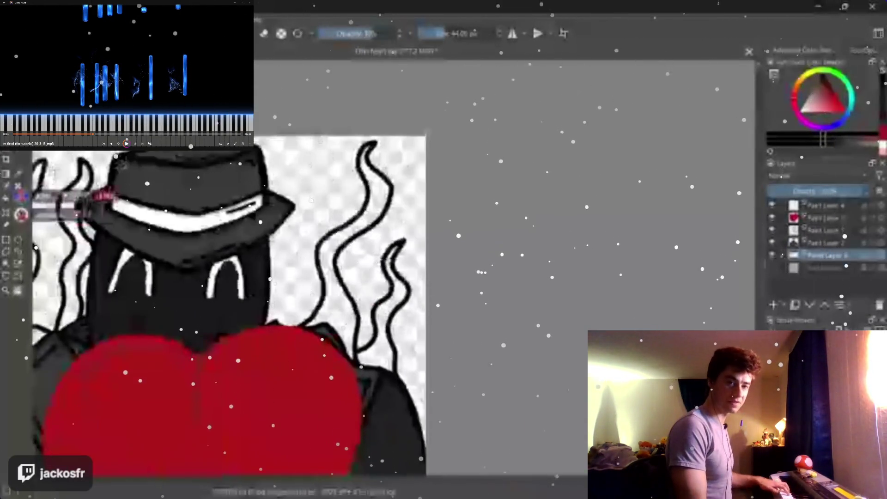
mouse_move(269, 179)
mouse_down()
mouse_move(336, 146)
mouse_move(298, 201)
mouse_move(290, 253)
mouse_move(278, 262)
mouse_up()
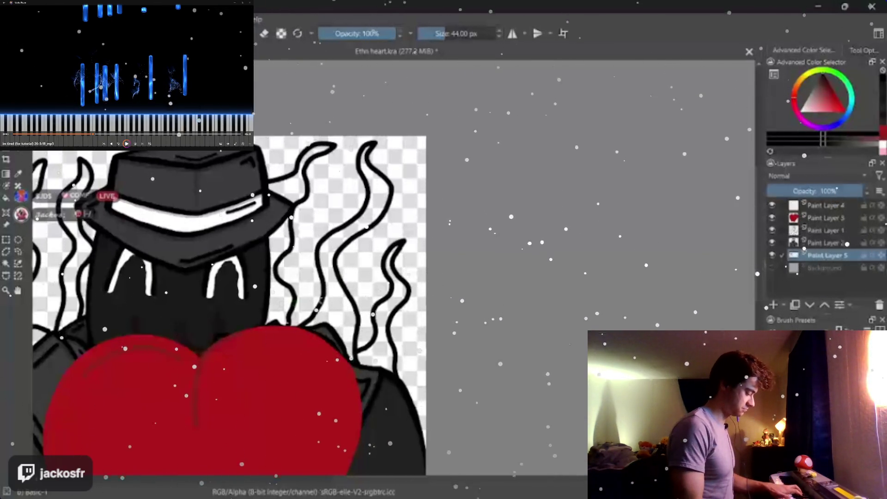
scroll(360, 312, up, 3)
scroll(360, 312, down, 1)
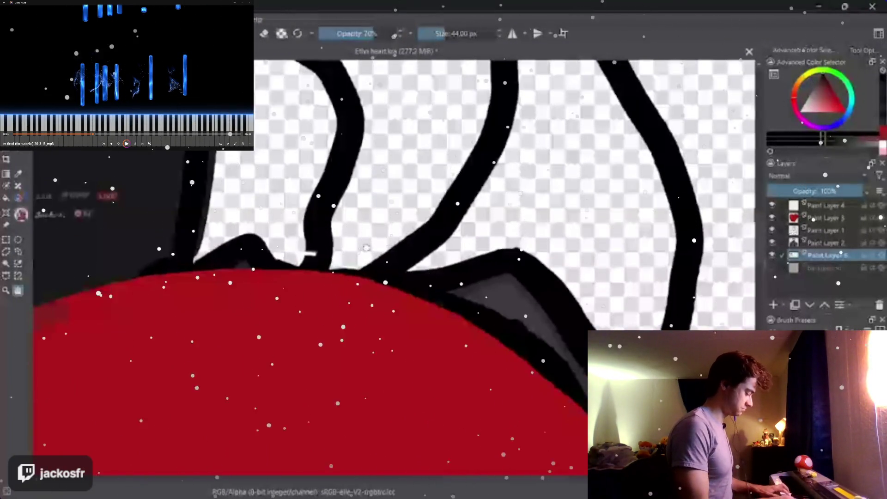
Step: Erase the stray mark at the tendril's tip and return to an opaque brush
key(e)
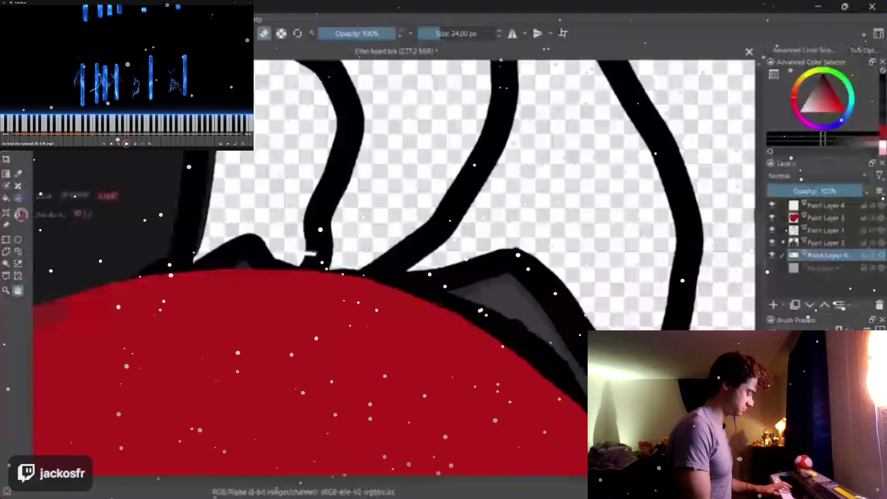
drag(825, 255, 824, 205)
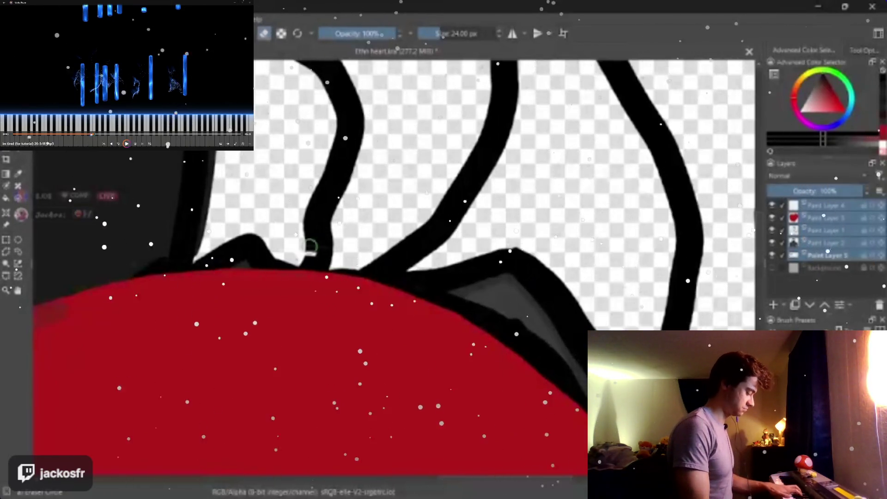
drag(311, 251, 305, 255)
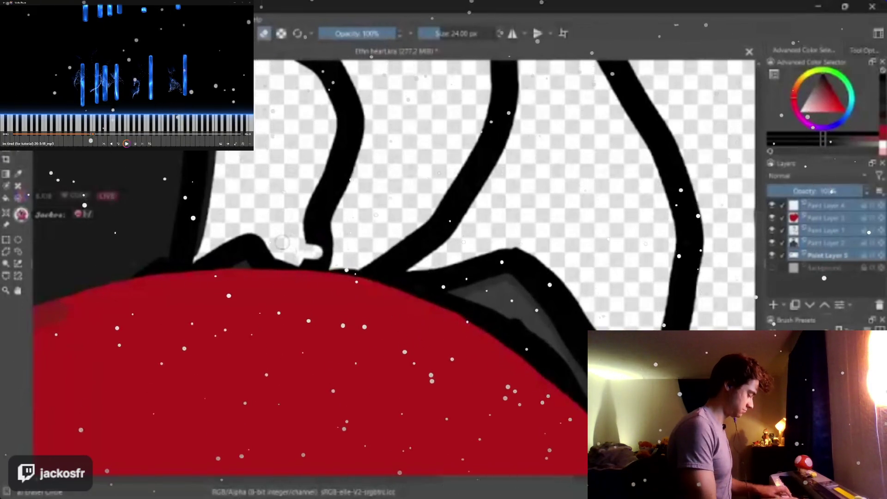
key(e)
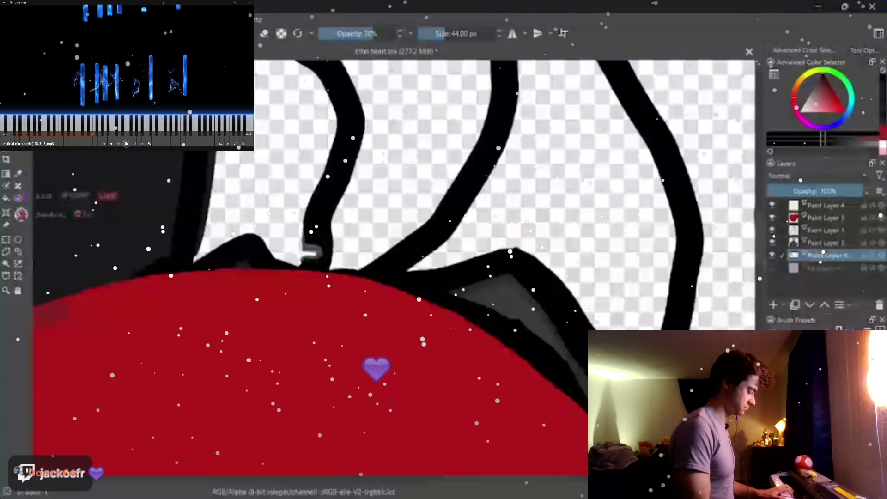
key(o)
key(o)
key(o)
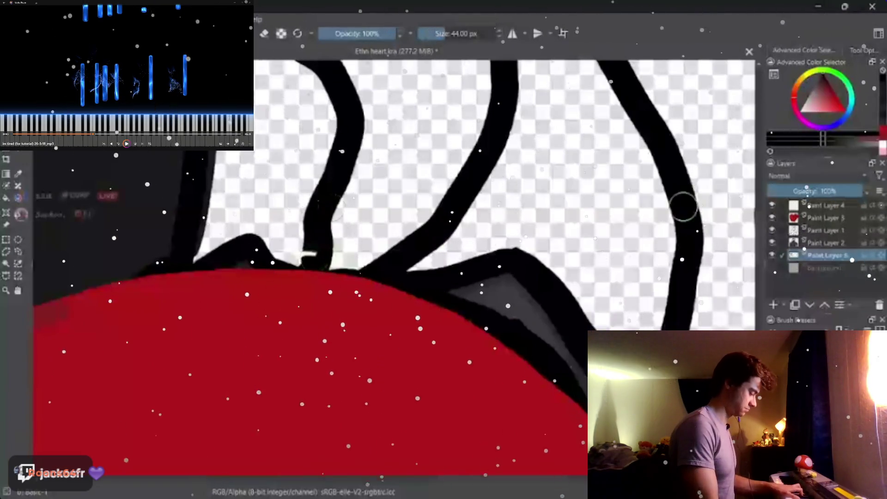
Step: On Paint Layer 3, extend the tendril down until it touches the heart
click(825, 242)
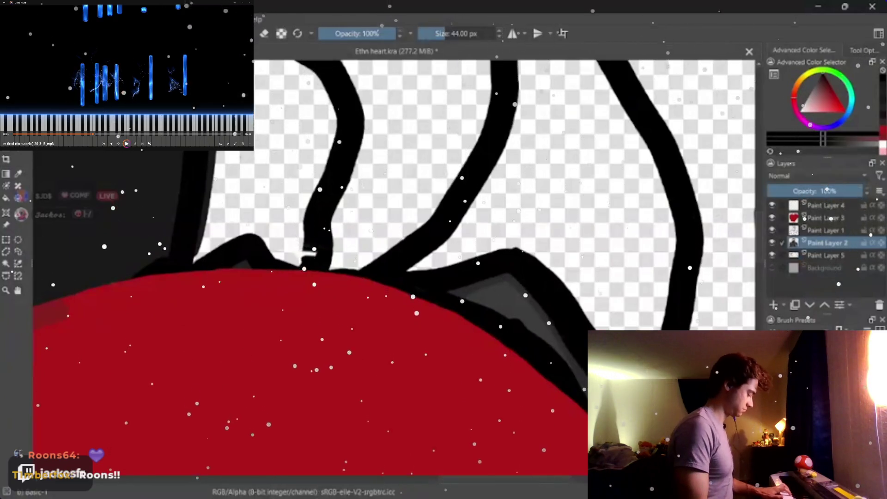
key(e)
click(824, 230)
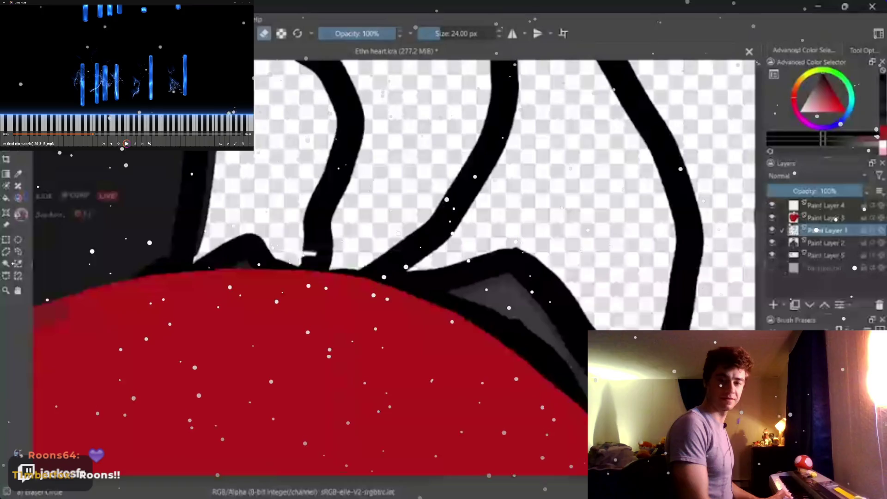
click(828, 217)
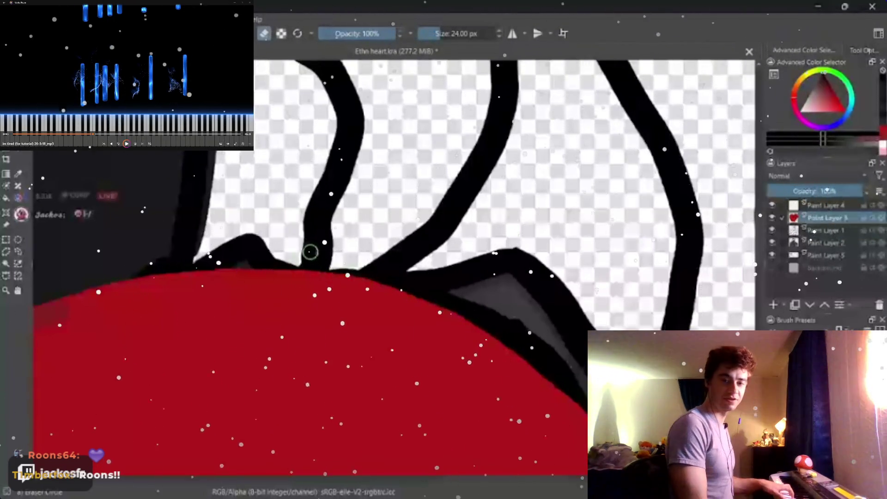
key(slash)
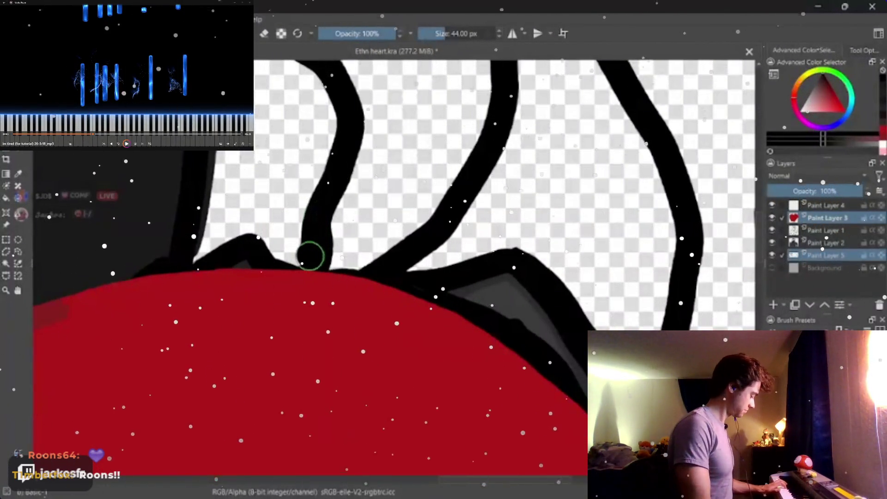
drag(310, 254, 304, 272)
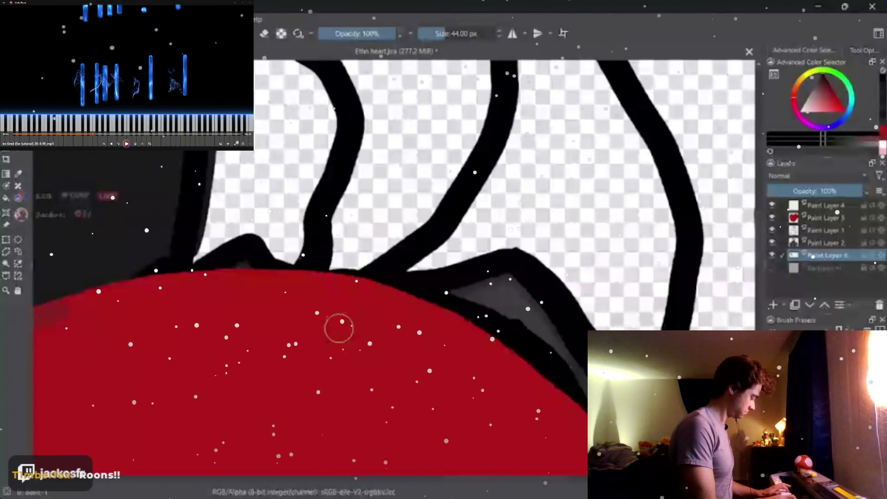
drag(339, 329, 509, 496)
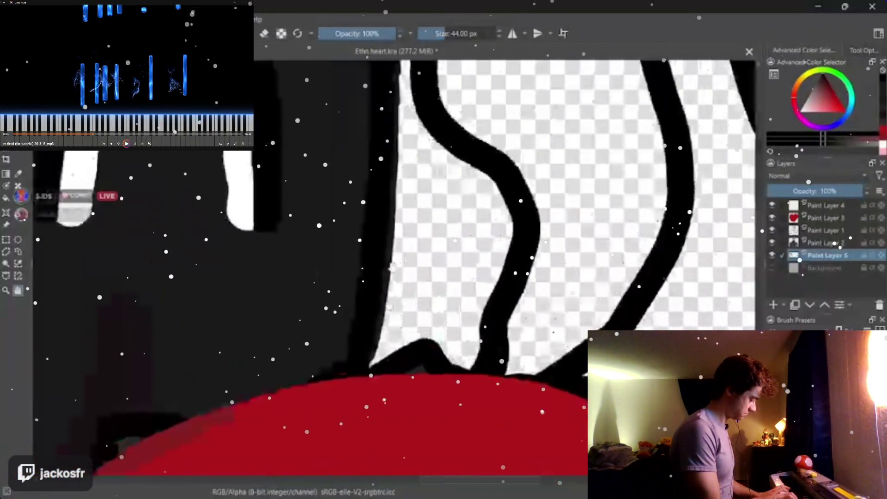
drag(416, 277, 485, 208)
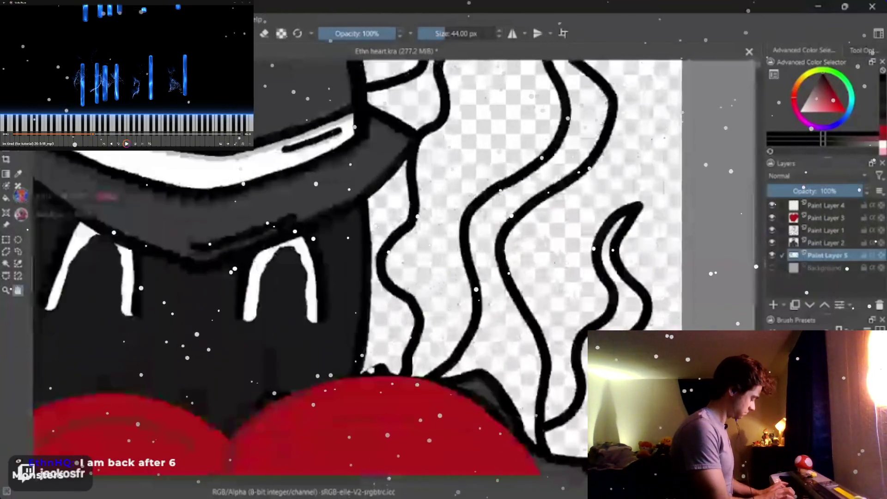
drag(372, 367, 388, 333)
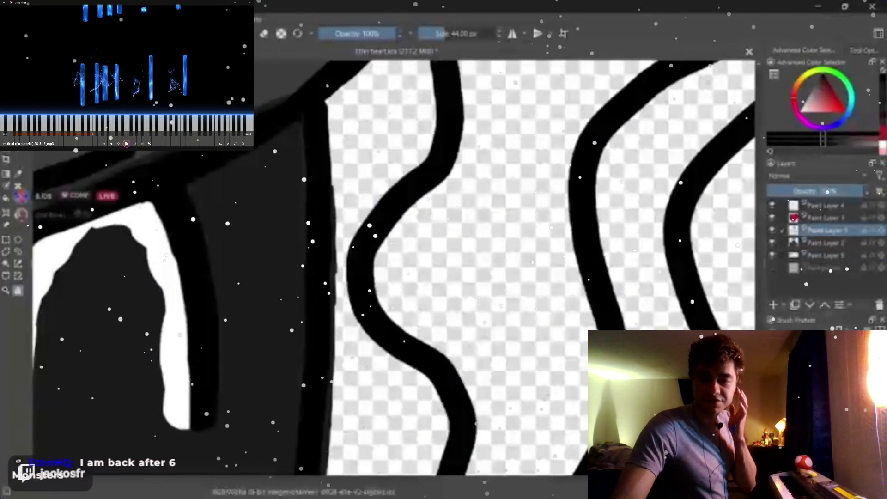
key(e)
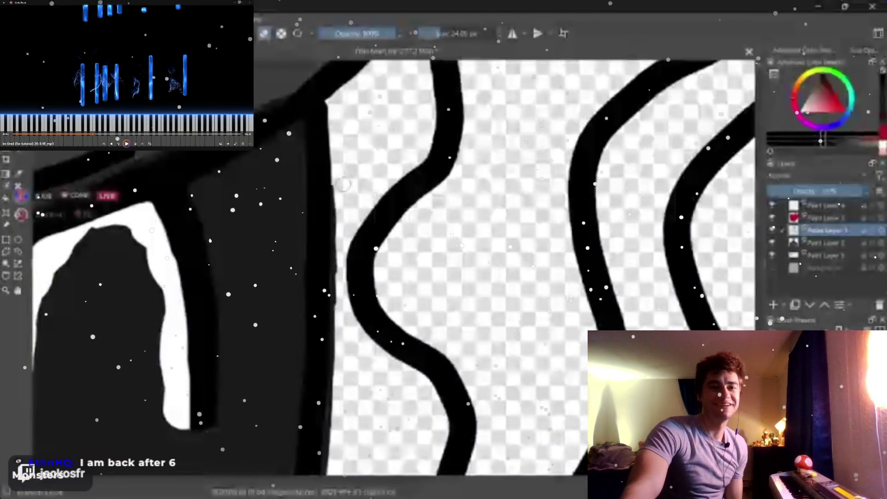
scroll(334, 158, down, 2)
scroll(339, 192, up, 2)
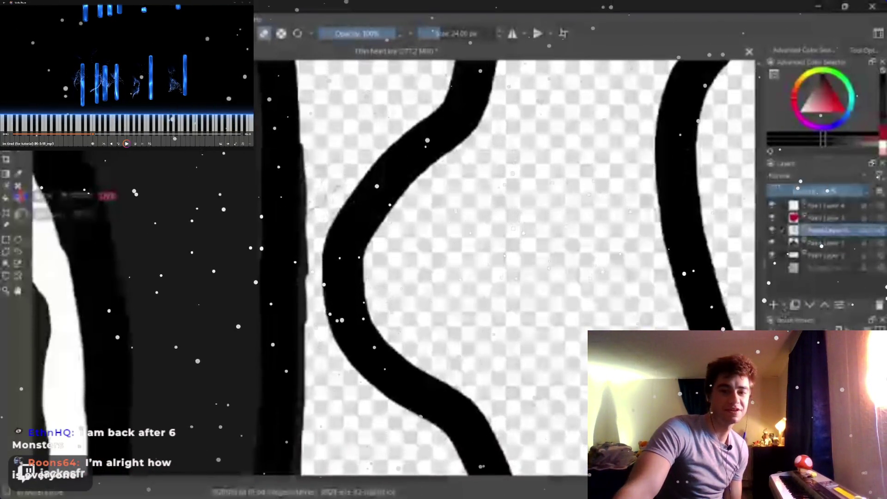
click(825, 242)
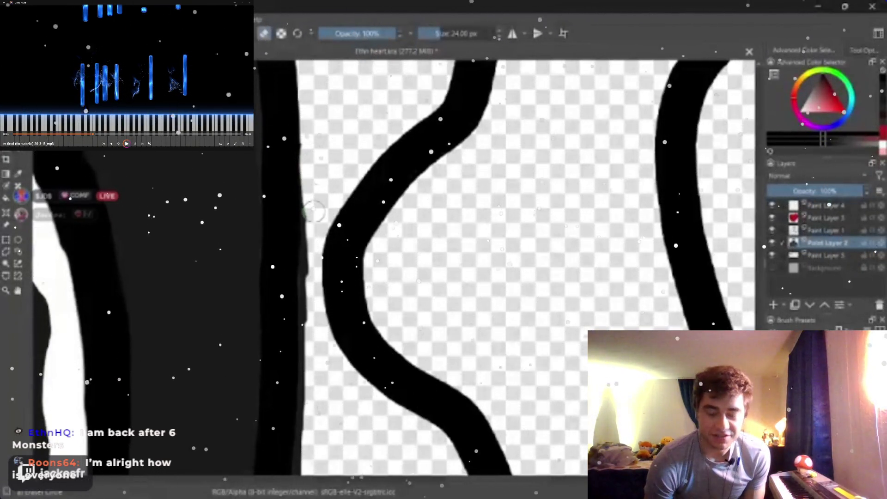
key(bracketleft)
key(bracketleft)
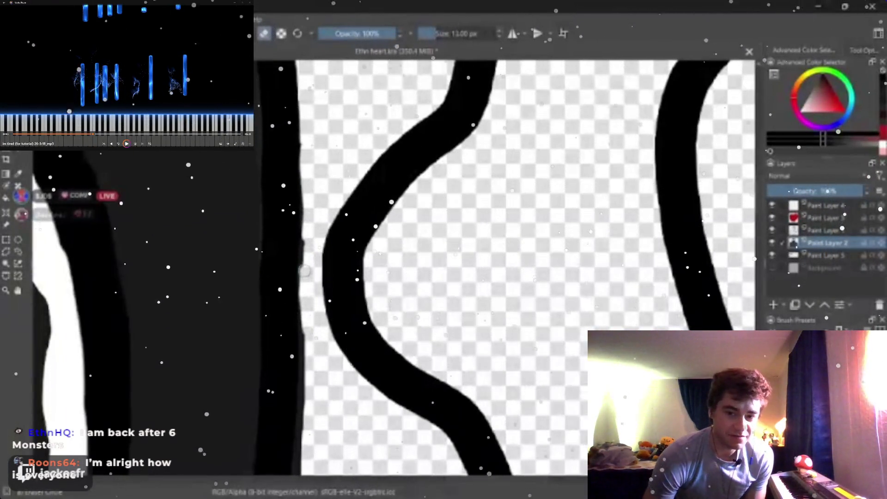
drag(302, 222, 305, 326)
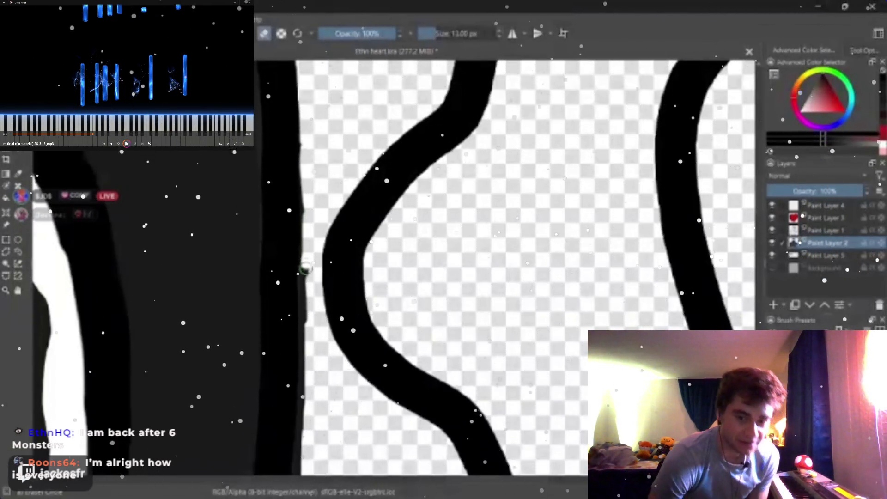
key(ctrl+z)
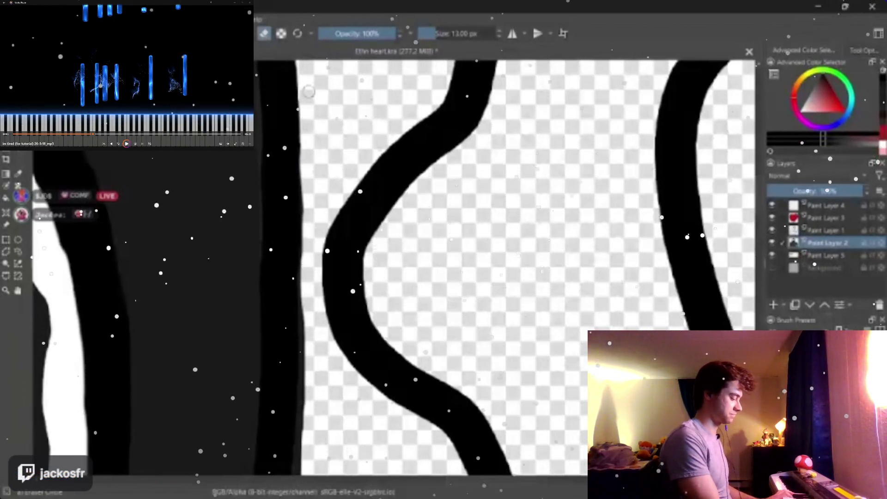
mouse_move(308, 92)
mouse_down()
mouse_move(380, 266)
mouse_move(96, 249)
mouse_up()
scroll(370, 253, down, 3)
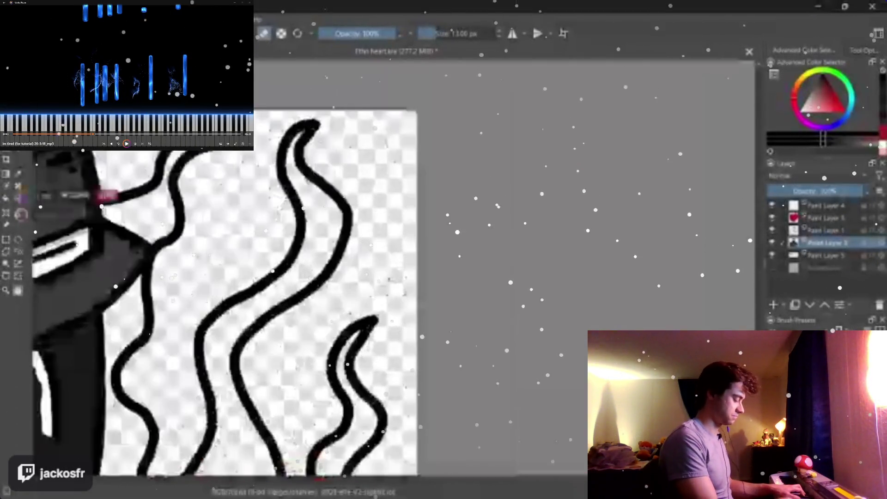
scroll(96, 248, up, 3)
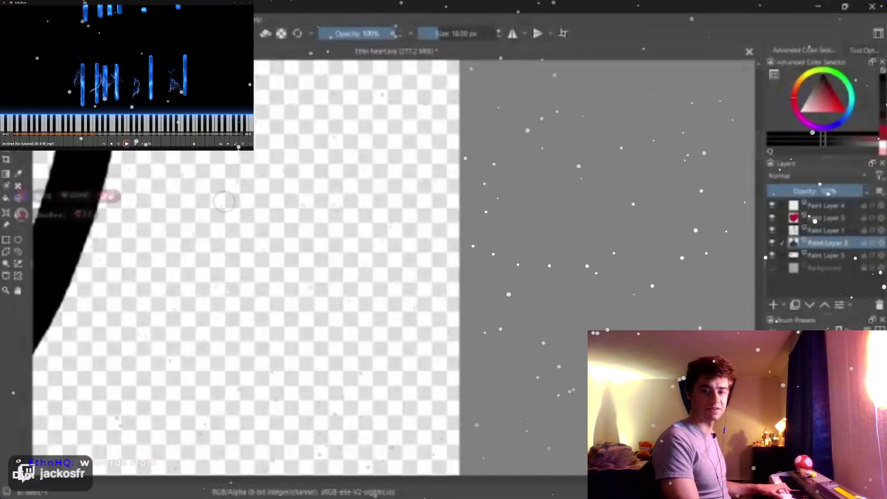
Step: Scribble a '160 × 6' sum with an underline on the empty canvas
drag(228, 167, 215, 312)
drag(302, 175, 291, 263)
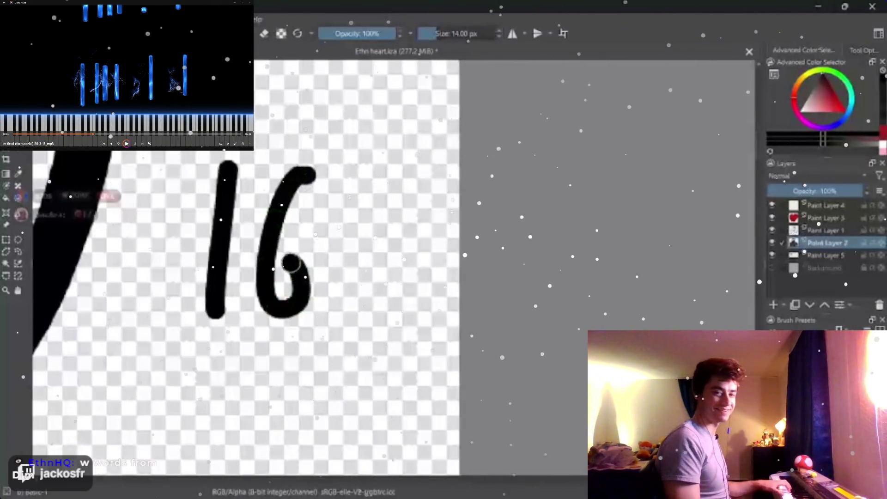
drag(384, 187, 350, 281)
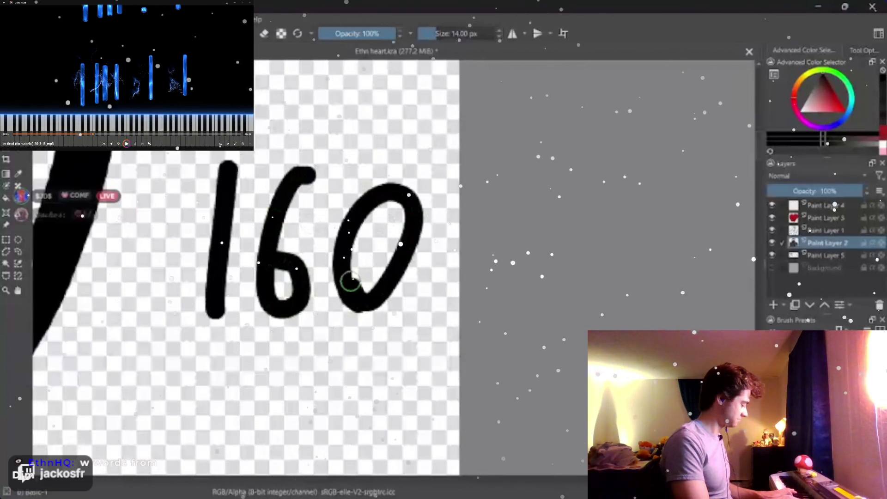
scroll(350, 281, down, 3)
drag(175, 220, 181, 293)
drag(208, 228, 156, 297)
drag(412, 223, 331, 294)
drag(97, 355, 461, 338)
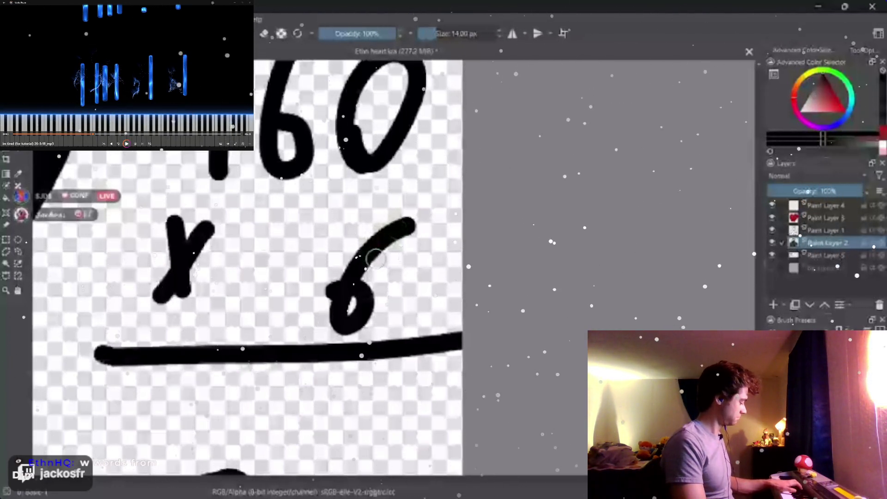
Step: Look over the scribbled sum, then undo its strokes
drag(374, 256, 414, 334)
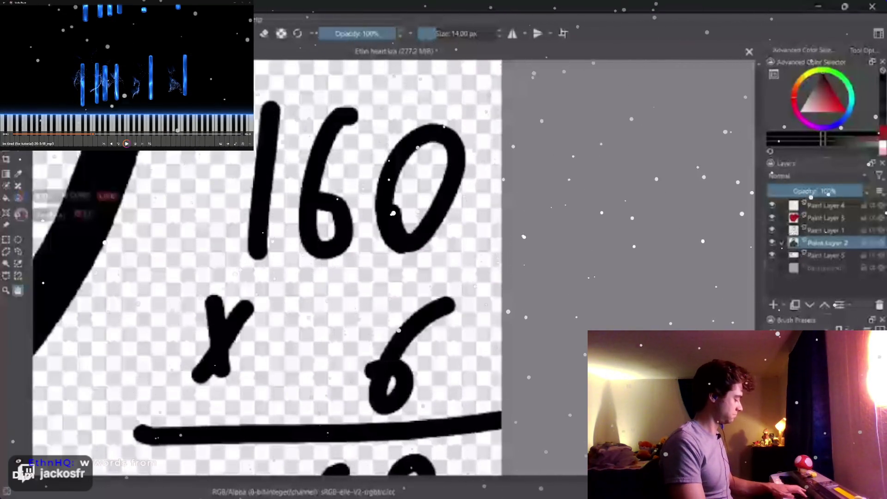
drag(44, 323, 162, 170)
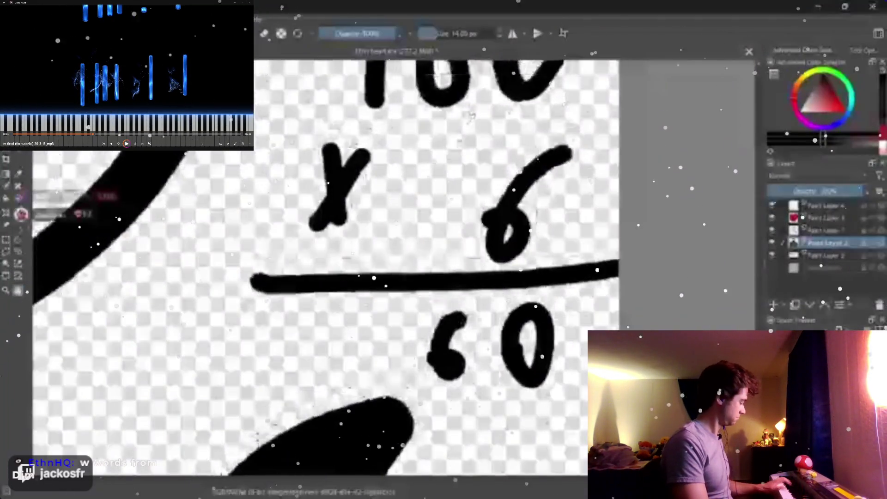
drag(416, 208, 221, 374)
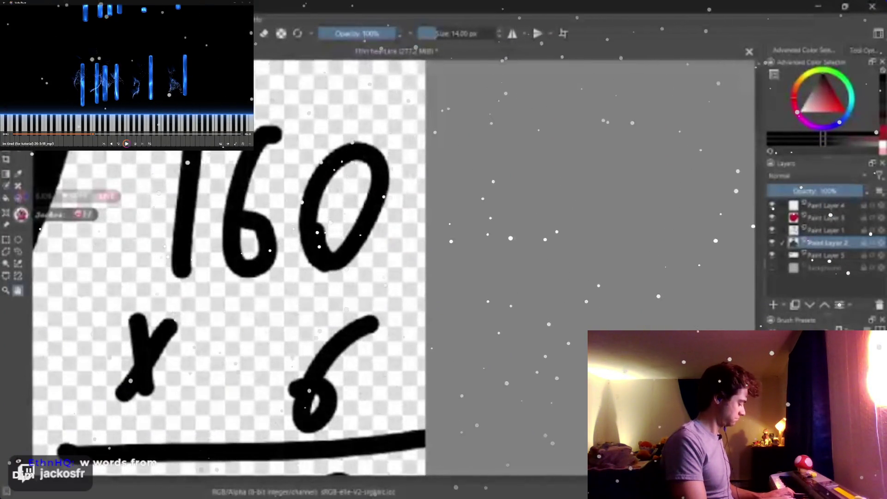
key(ctrl+z)
key(ctrl+z)
key(ctrl+z)
key(ctrl+z)
key(ctrl+z)
key(ctrl+z)
key(ctrl+z)
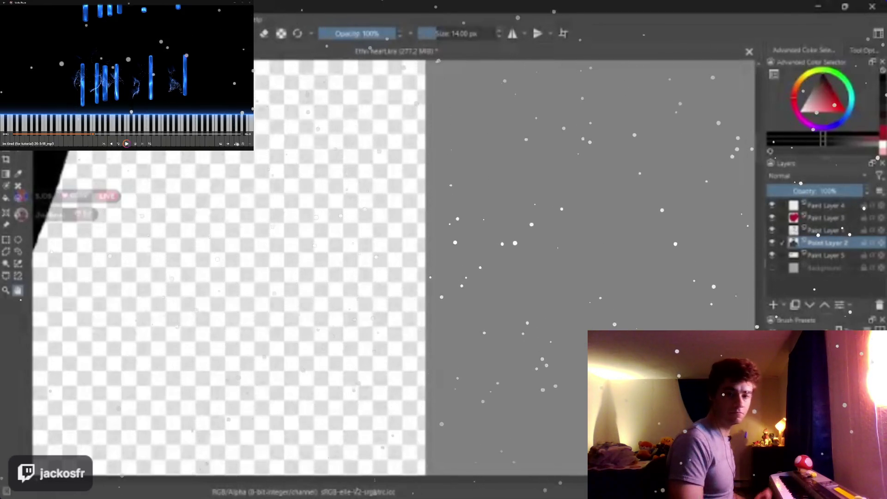
scroll(312, 263, up, 2)
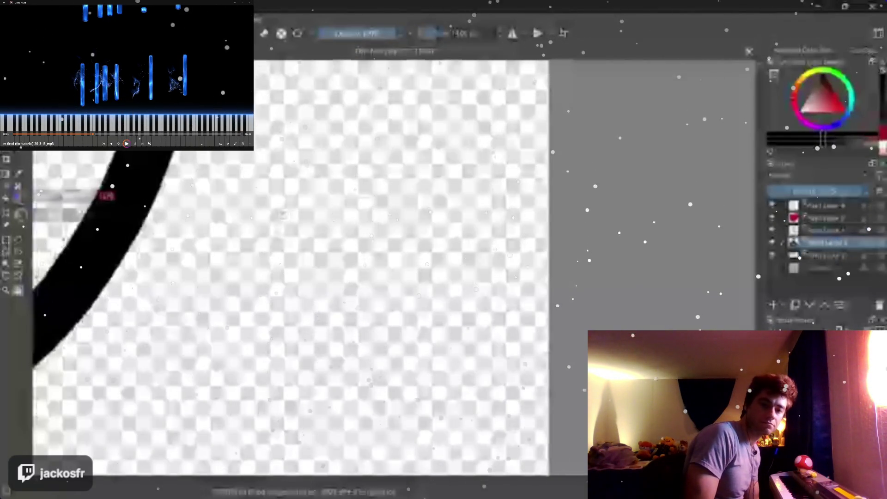
scroll(276, 243, down, 1)
scroll(274, 285, down, 1)
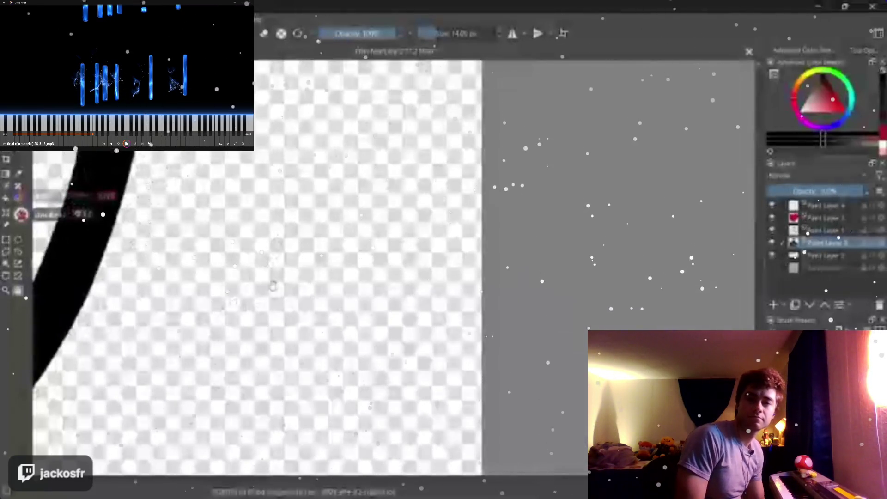
scroll(278, 278, down, 2)
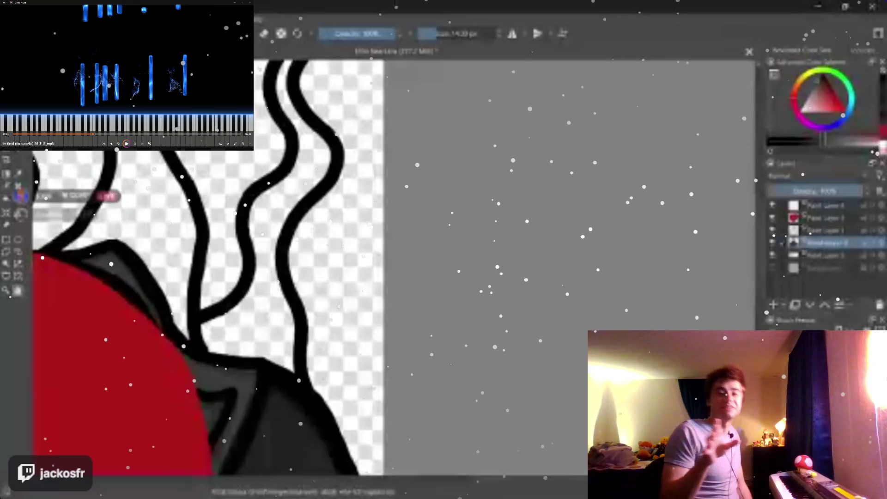
Step: Pick a darker paint shade and make Paint Layer 5 the working layer
click(824, 140)
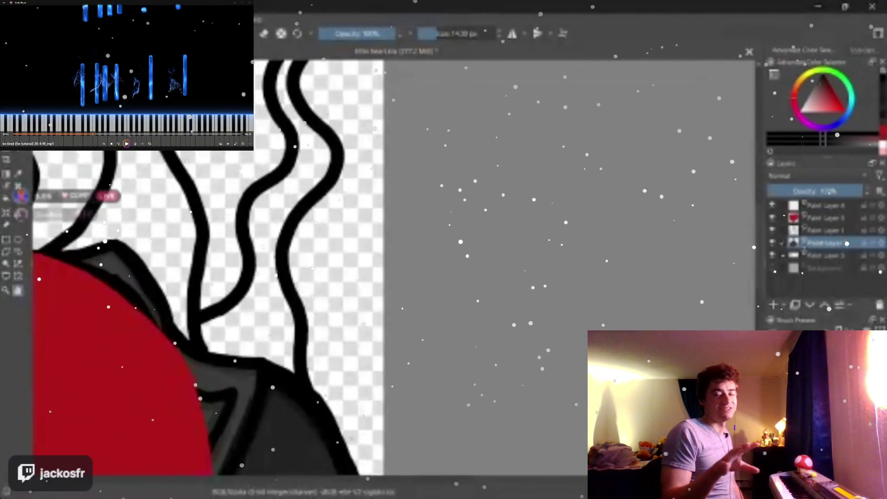
key(Page_Down)
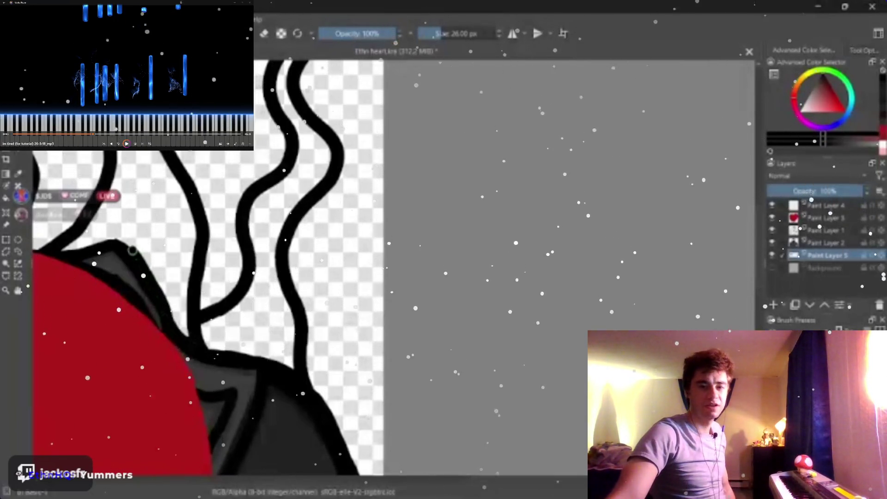
Step: Reframe on the hat, face and heart and hide the two figure layers
key(1)
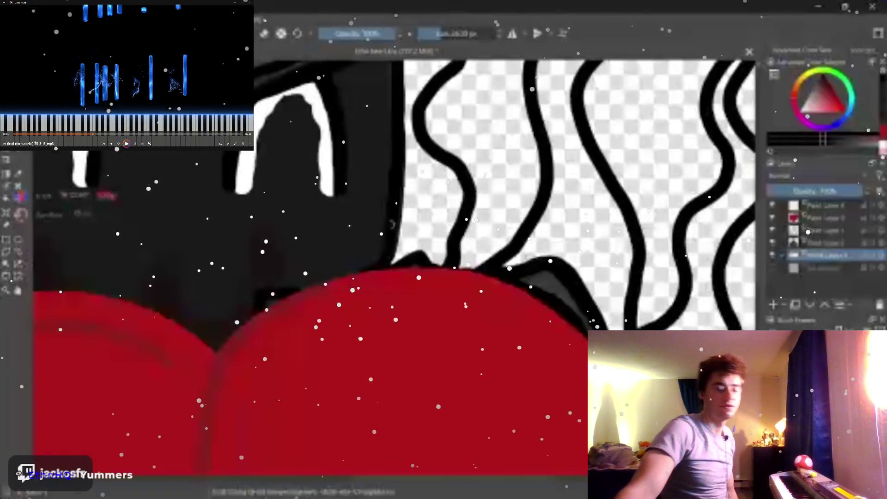
key(minus)
key(minus)
key(minus)
key(plus)
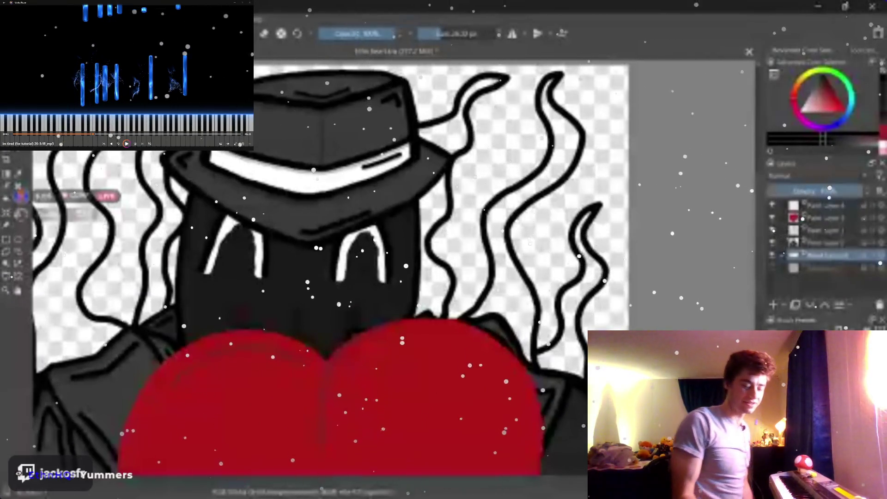
click(772, 243)
click(772, 230)
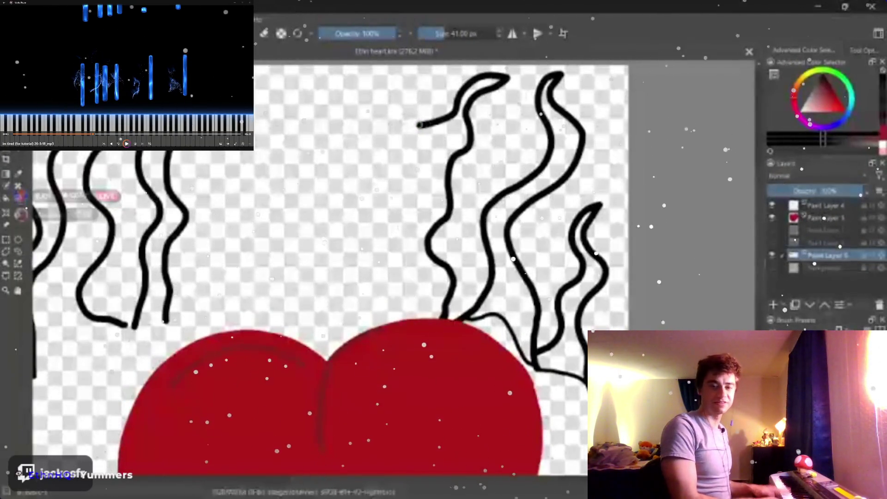
Step: Extend and add wavy tendrils above the heart with closed feet, hiding the heart layer
mouse_move(417, 125)
mouse_down()
mouse_move(379, 165)
mouse_move(361, 236)
mouse_move(379, 295)
mouse_move(358, 329)
mouse_up()
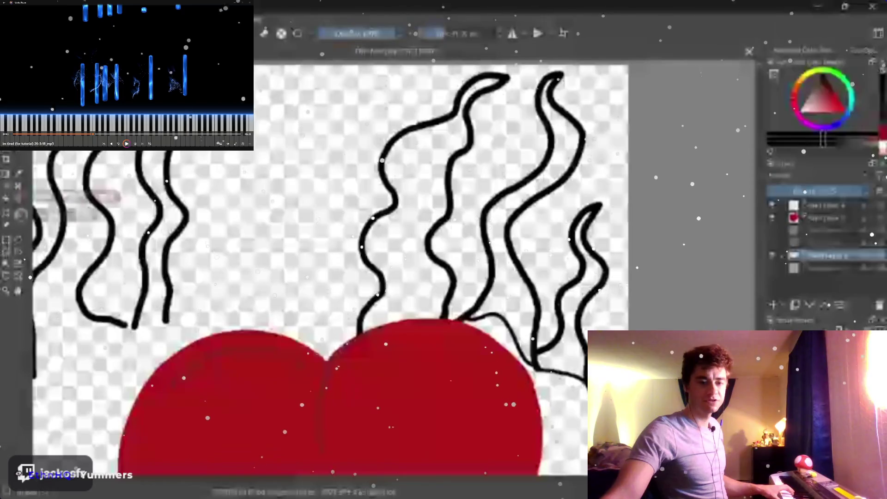
mouse_move(238, 319)
mouse_down()
mouse_move(239, 236)
mouse_move(257, 200)
mouse_move(249, 168)
mouse_move(286, 117)
mouse_move(322, 97)
mouse_move(276, 184)
mouse_move(285, 232)
mouse_up()
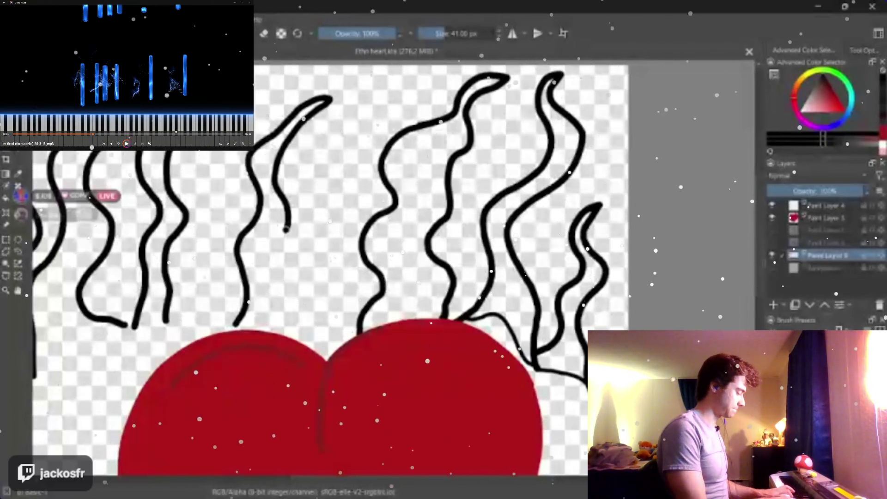
mouse_move(285, 231)
mouse_down()
mouse_move(239, 322)
mouse_move(277, 334)
mouse_up()
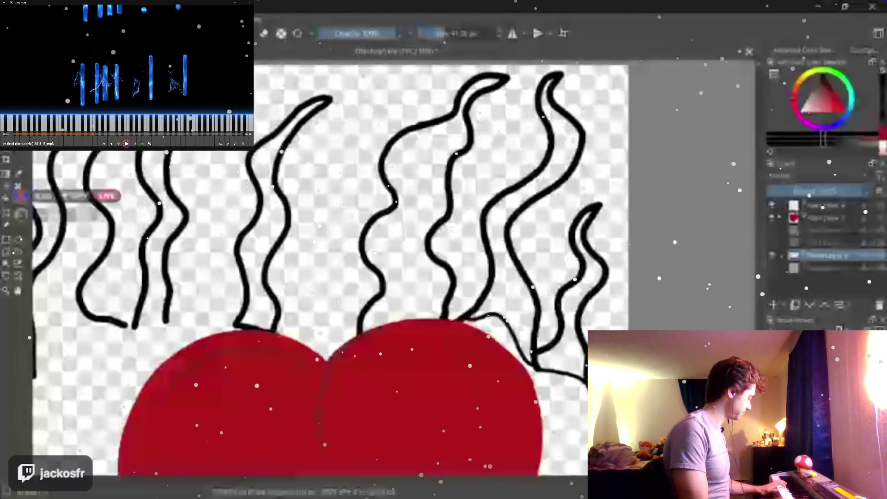
click(773, 218)
drag(391, 331, 447, 323)
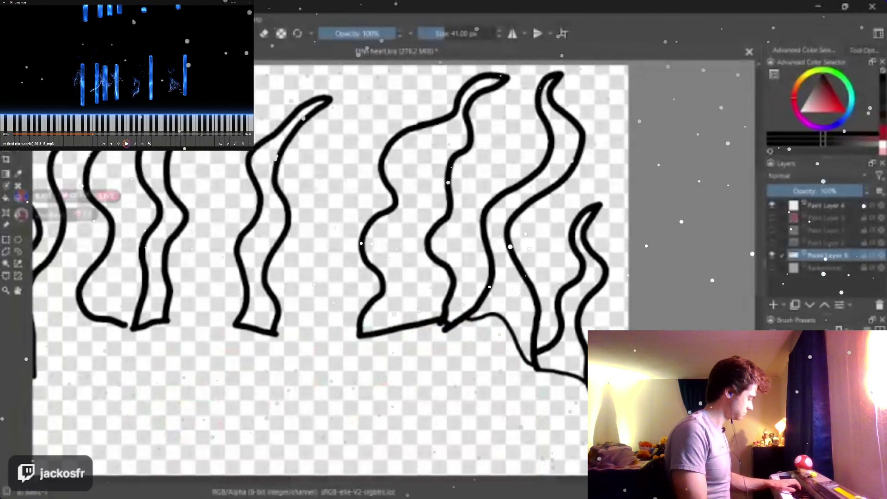
mouse_move(123, 328)
mouse_down()
mouse_move(407, 228)
mouse_move(286, 270)
mouse_up()
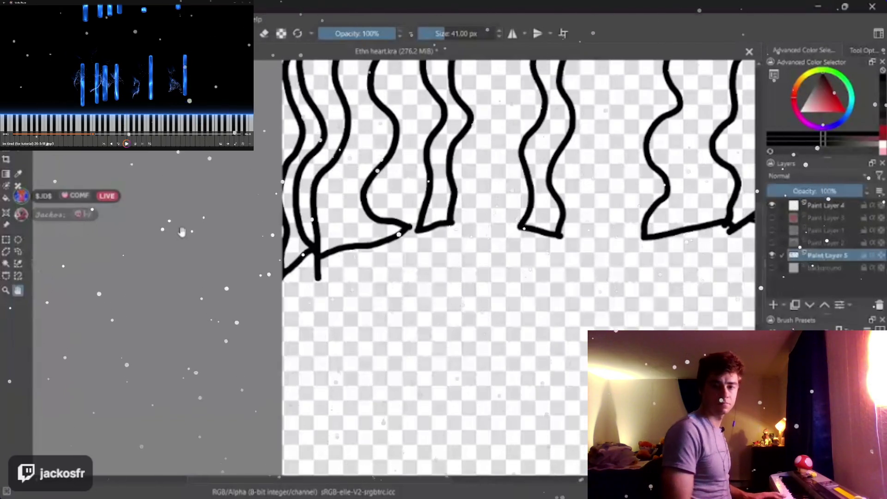
drag(181, 232, 413, 282)
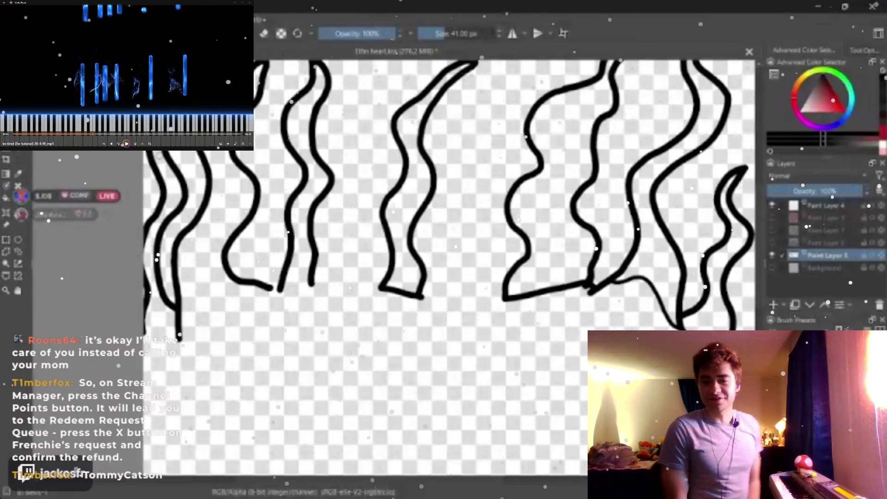
Step: Join the left tendril ribbons' bottoms into closed shapes with short strokes
drag(284, 277, 267, 320)
mouse_move(310, 277)
mouse_down()
mouse_move(321, 325)
mouse_move(267, 320)
mouse_up()
drag(251, 281, 269, 319)
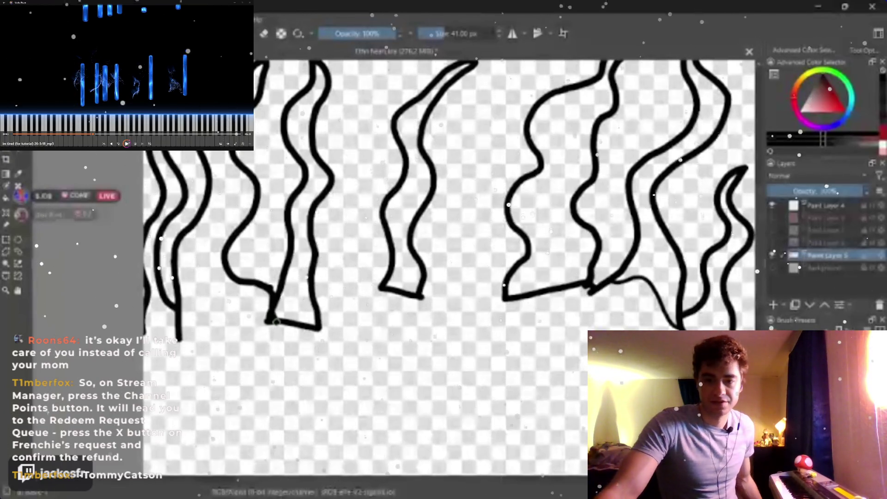
drag(274, 322, 149, 377)
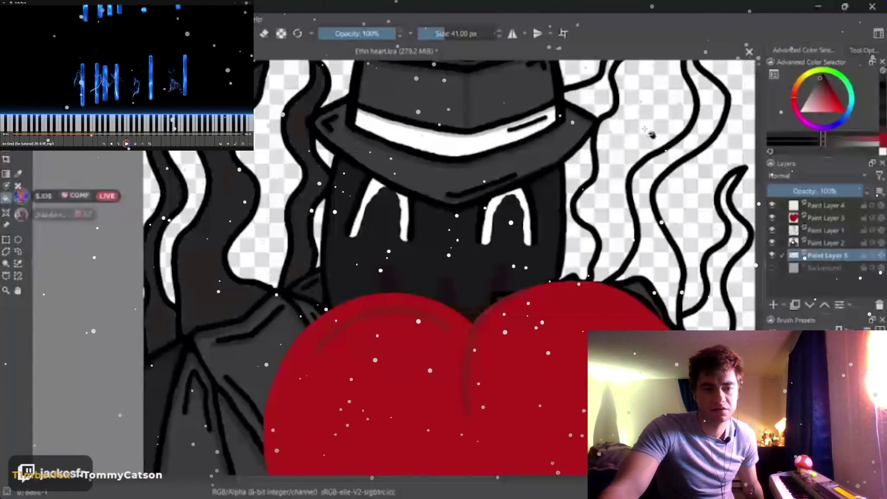
Step: Fill the middle tendril and the right curl with dark grey
click(657, 246)
click(722, 306)
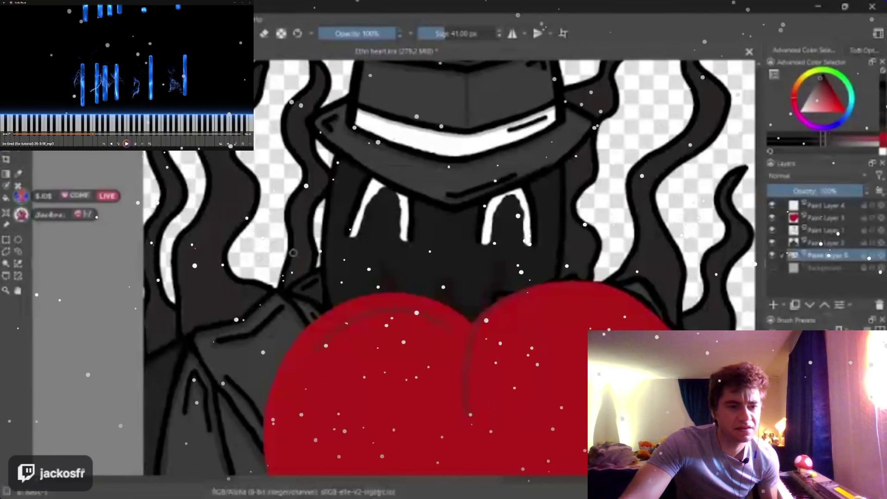
scroll(293, 252, up, 5)
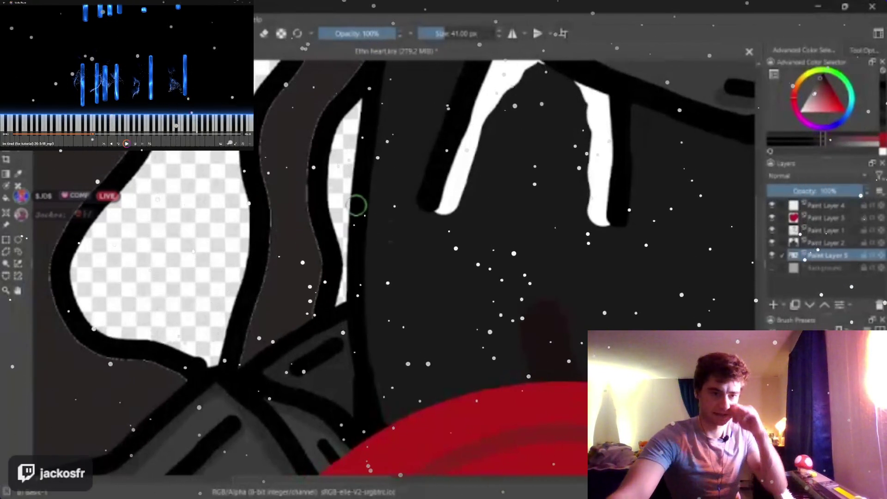
scroll(356, 205, up, 2)
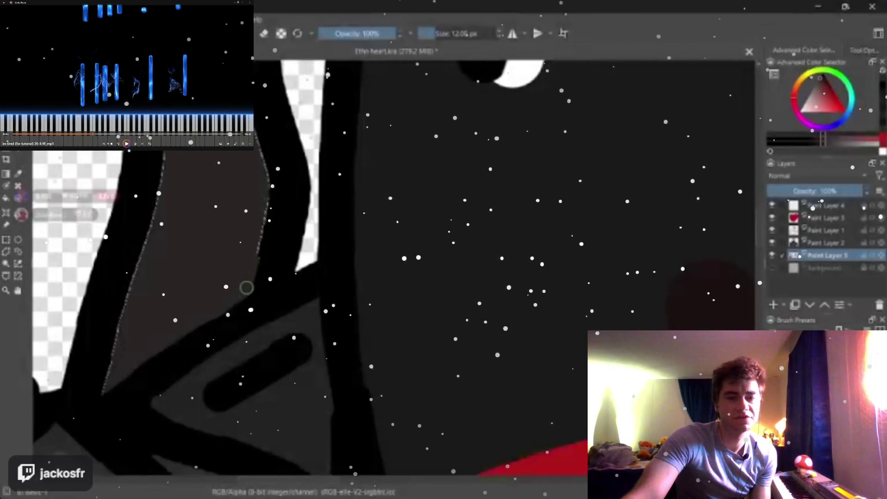
Step: Paint over the light fringe along the stroke edge and rotate the canvas view
drag(262, 229, 255, 129)
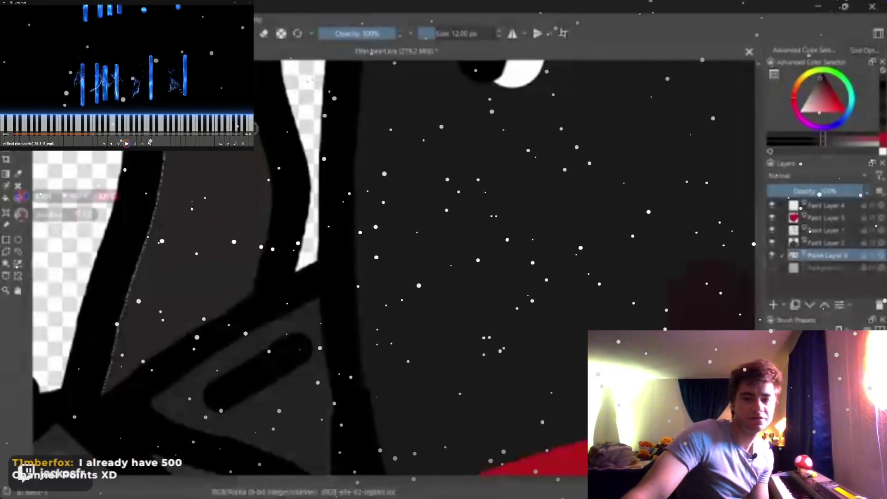
key(5)
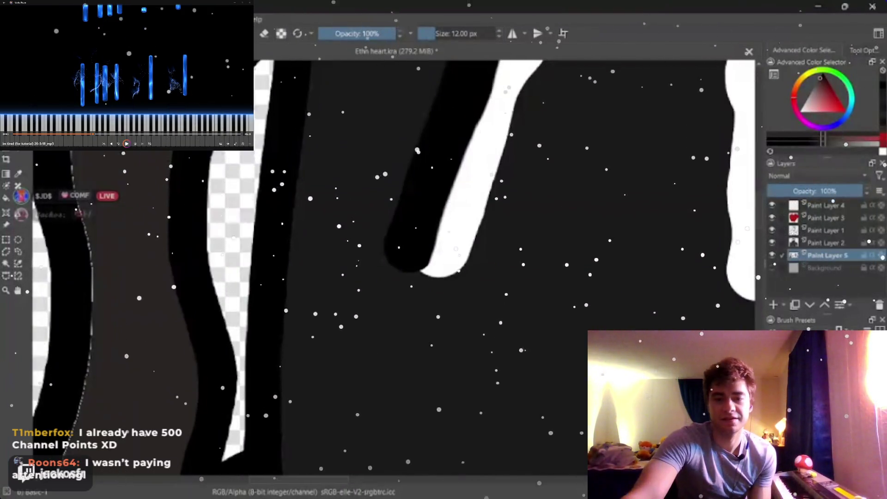
scroll(107, 233, up, 3)
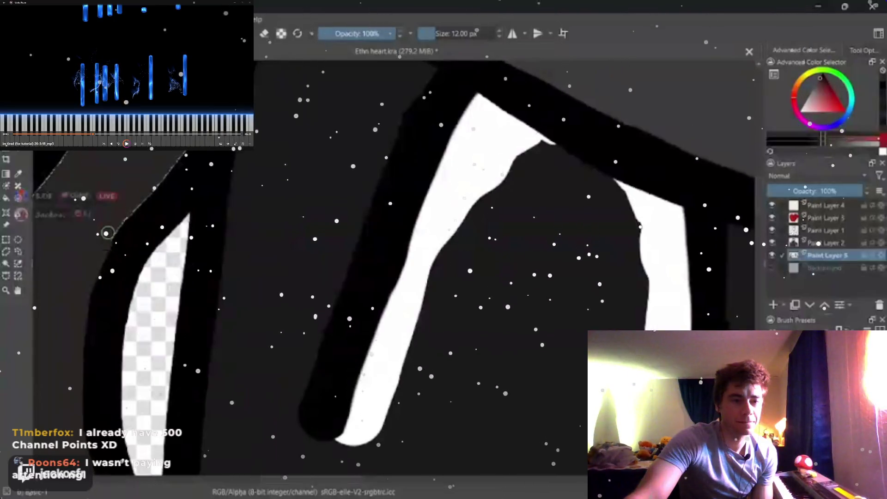
scroll(140, 165, up, 5)
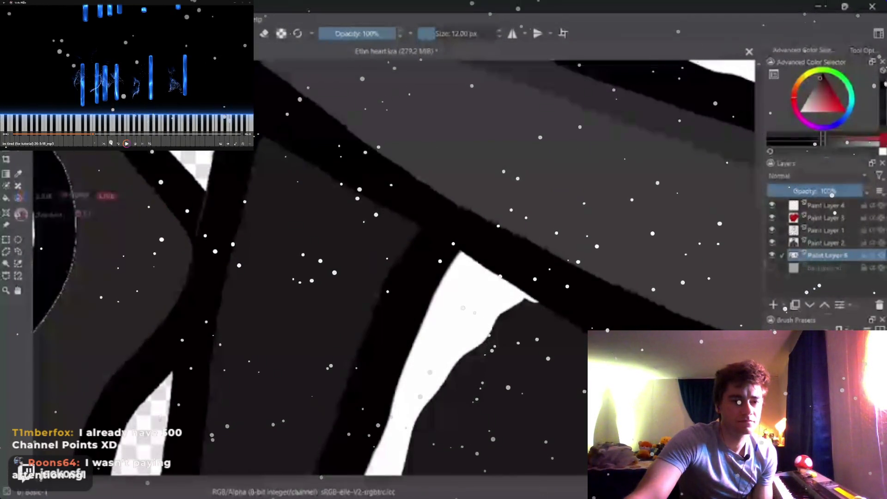
scroll(147, 229, down, 3)
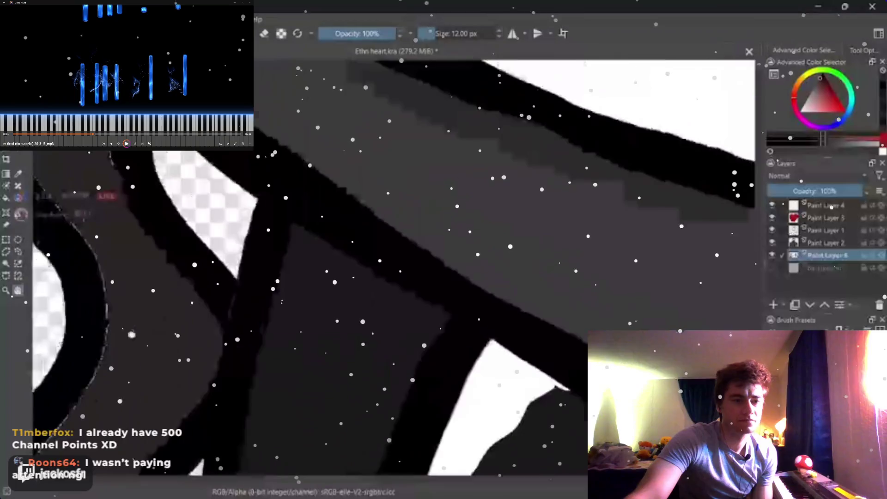
scroll(147, 228, down, 3)
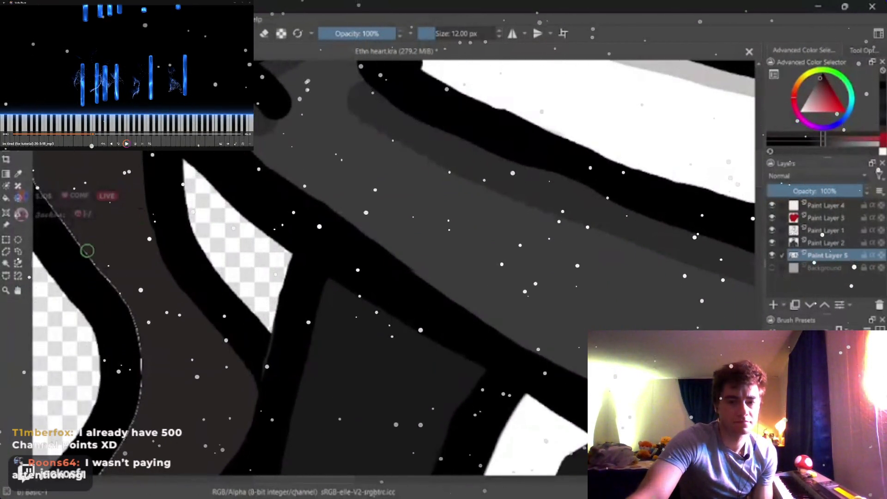
Step: Paint black over the light fringes along the stroke edges and the curve's edge
mouse_move(87, 251)
mouse_down()
mouse_move(116, 282)
mouse_move(147, 392)
mouse_up()
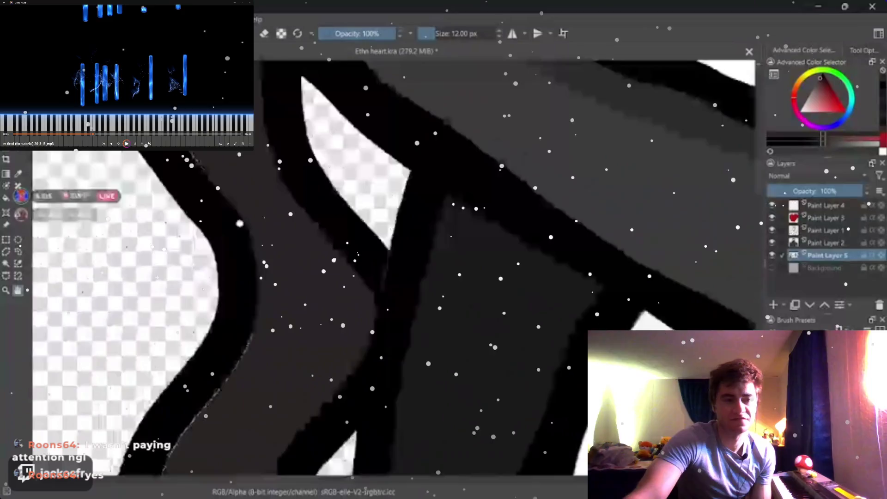
drag(415, 278, 520, 208)
drag(299, 169, 313, 240)
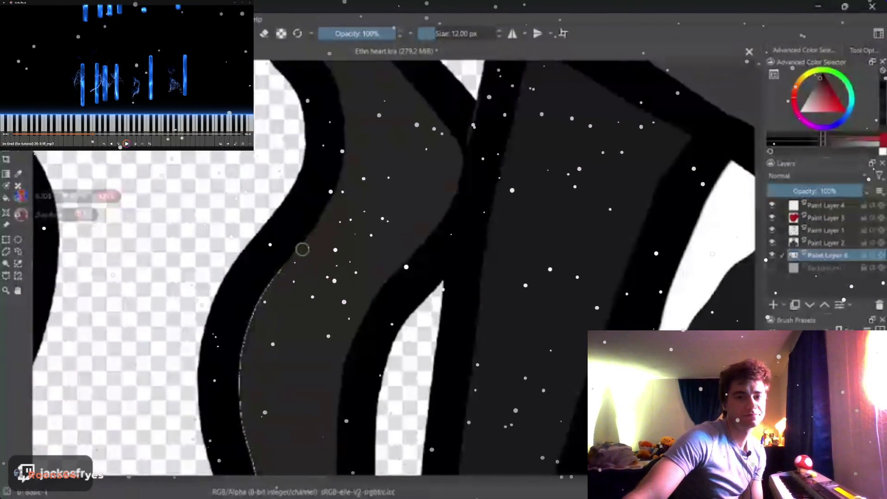
mouse_move(254, 324)
mouse_down()
mouse_move(248, 414)
mouse_move(257, 463)
mouse_up()
Step: Blacken the remaining white fringe down the next curve, then shrink the brush to 7 px
drag(45, 280, 179, 273)
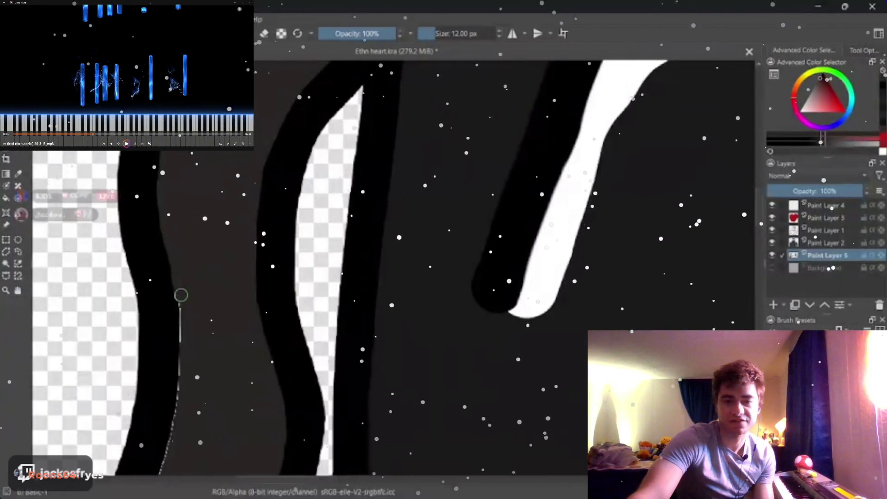
drag(182, 297, 184, 349)
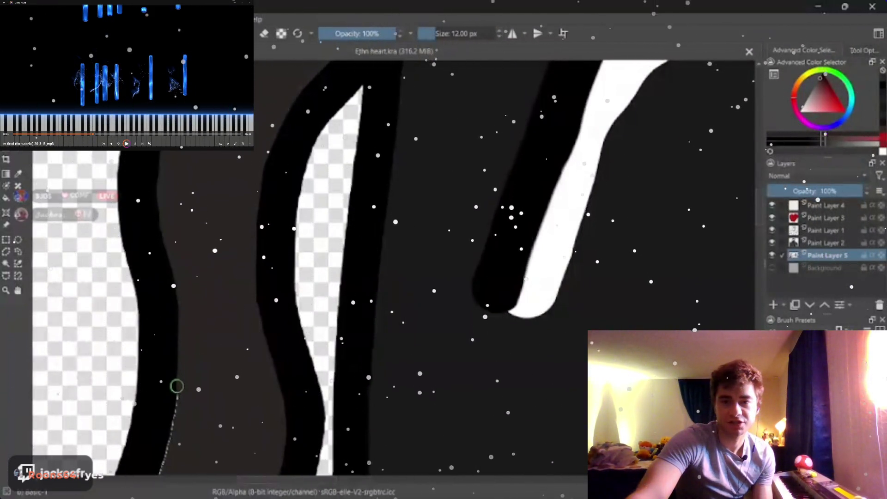
scroll(176, 386, down, 5)
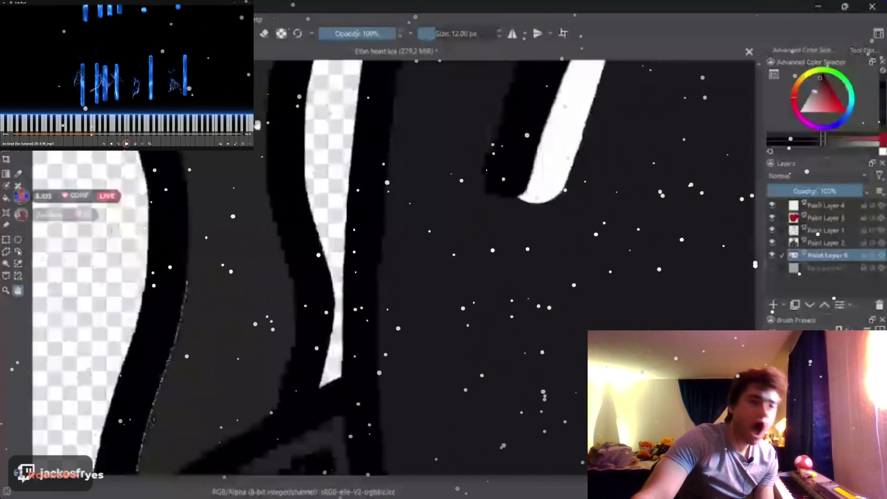
mouse_move(180, 226)
mouse_down()
mouse_move(193, 274)
mouse_move(175, 365)
mouse_move(178, 354)
mouse_up()
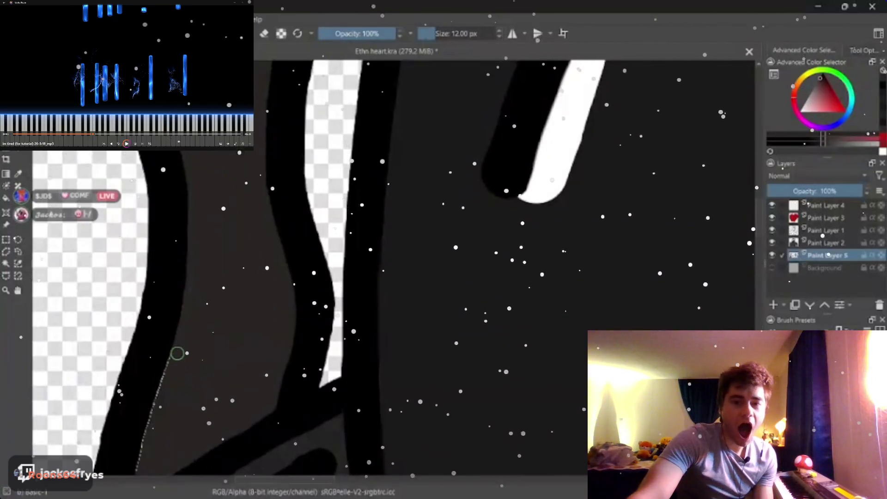
drag(187, 291, 159, 394)
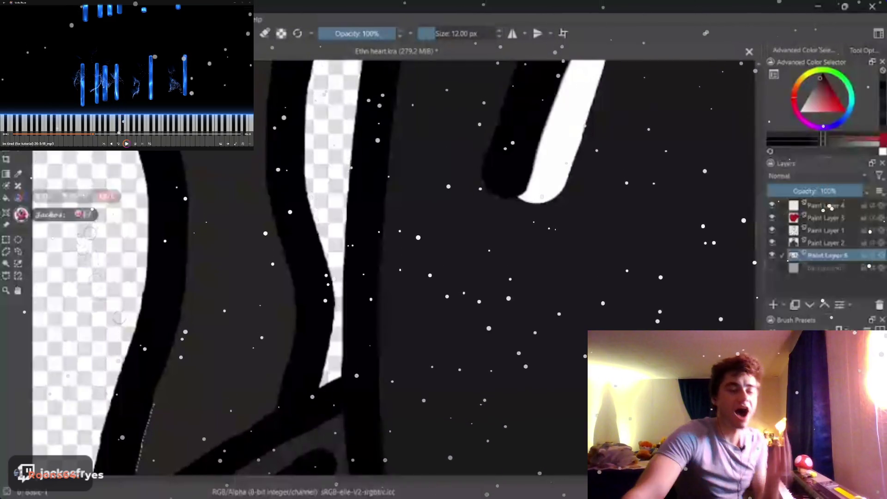
scroll(388, 263, down, 5)
scroll(389, 263, down, 3)
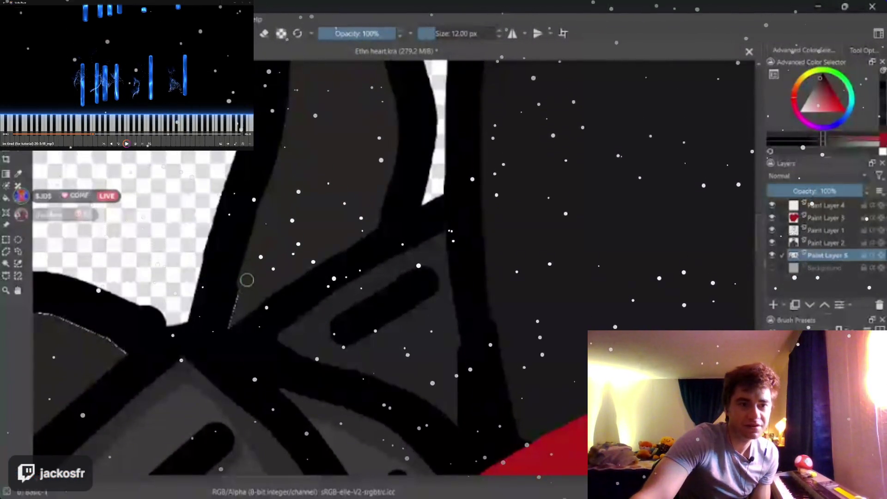
key(bracketleft)
key(bracketleft)
key(bracketleft)
Step: Touch up the crossing stroke edges and reduce the brush to 5 px
drag(234, 310, 231, 325)
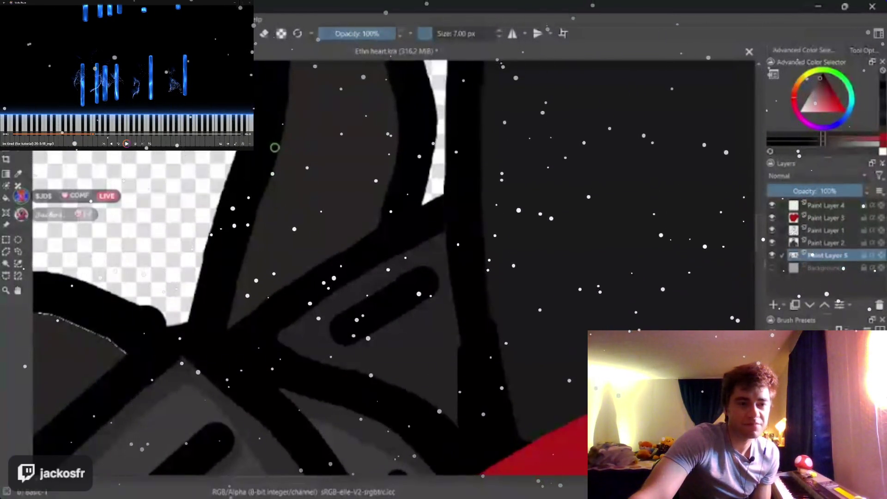
scroll(274, 147, up, 2)
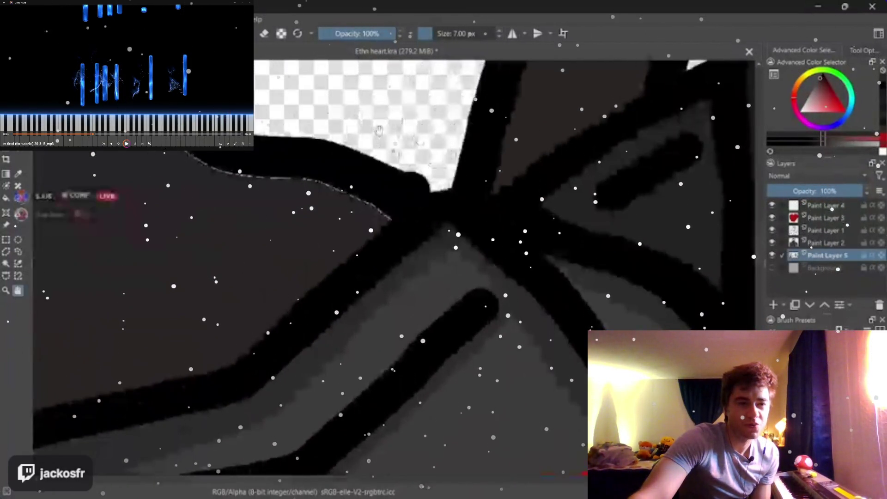
drag(277, 174, 330, 216)
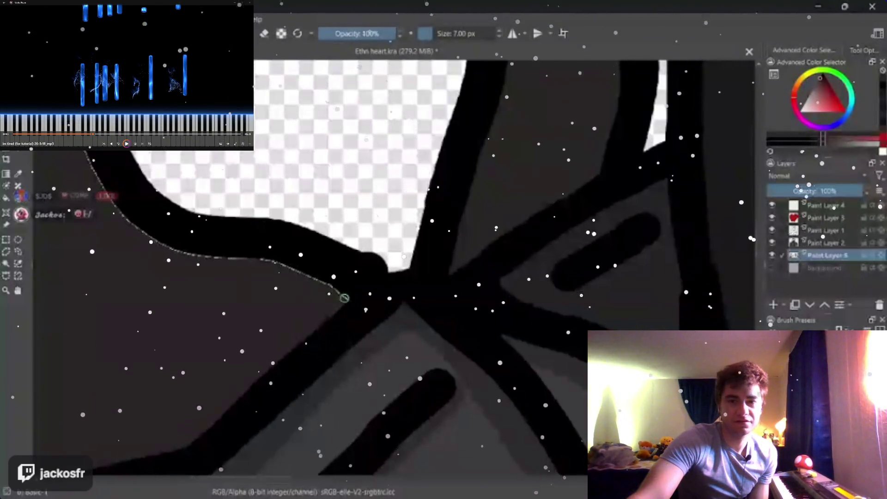
key(bracketleft)
key(bracketleft)
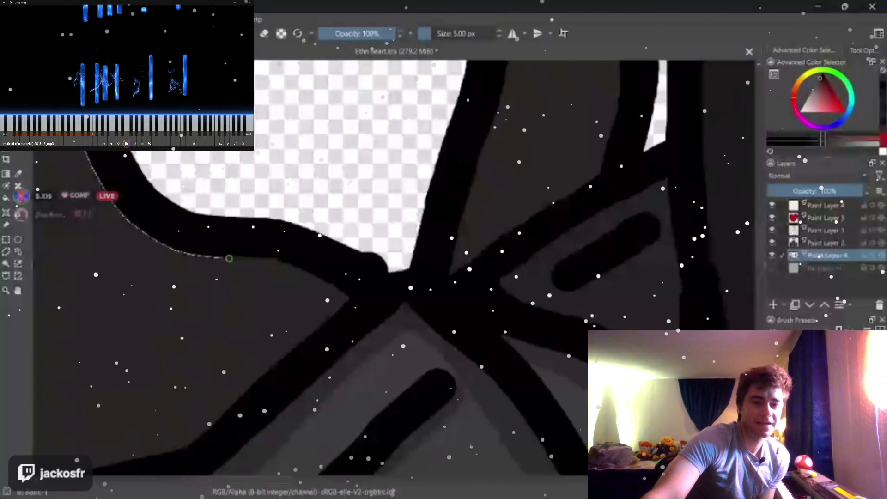
scroll(129, 221, up, 2)
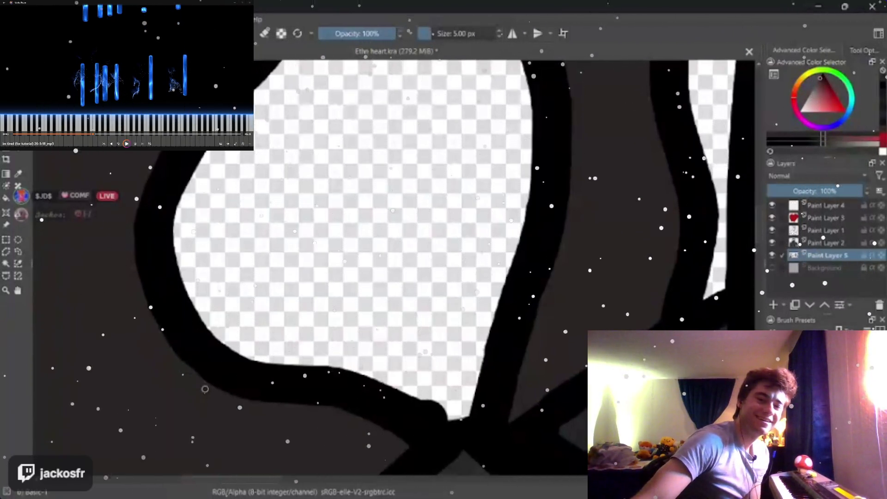
scroll(205, 388, up, 3)
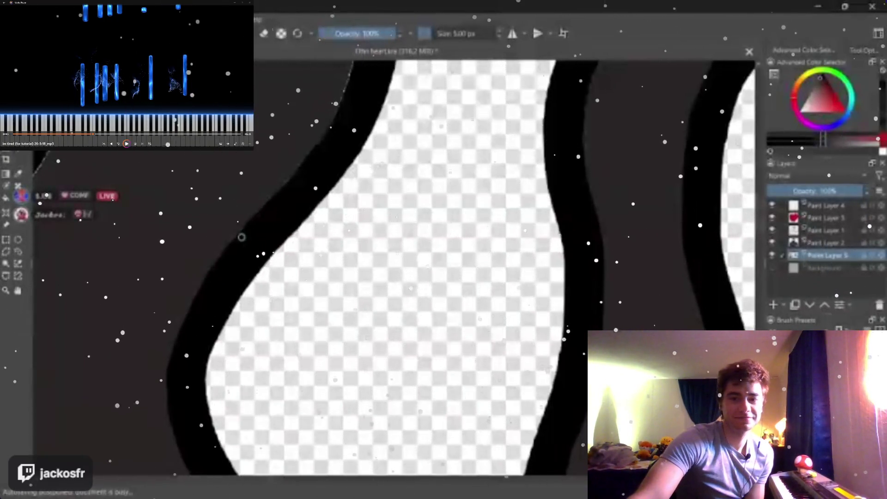
drag(241, 237, 252, 288)
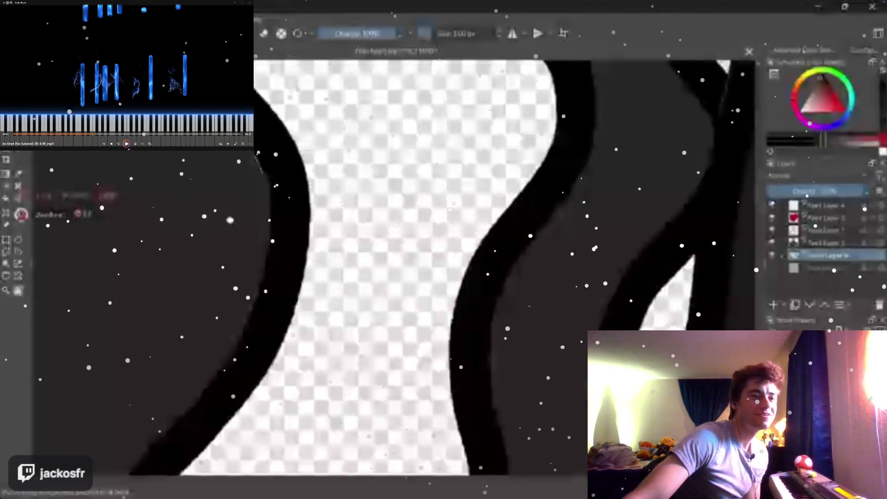
drag(444, 277, 533, 277)
scroll(296, 251, up, 2)
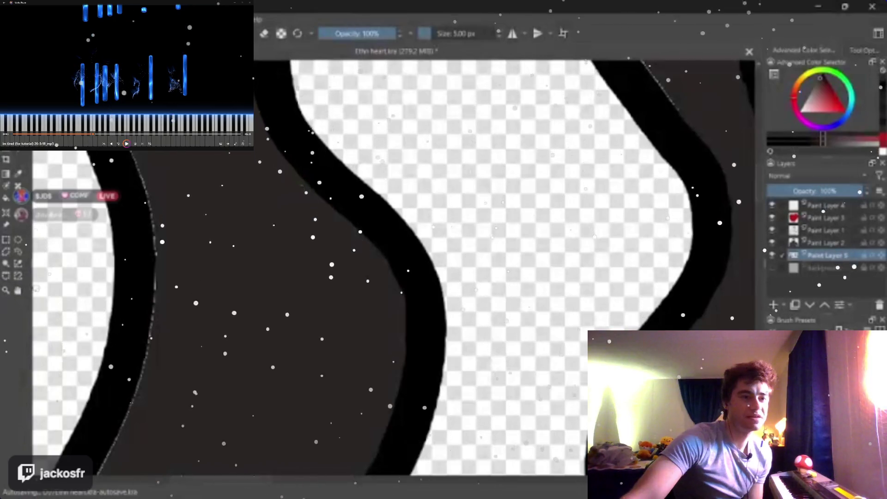
key(4)
key(4)
key(4)
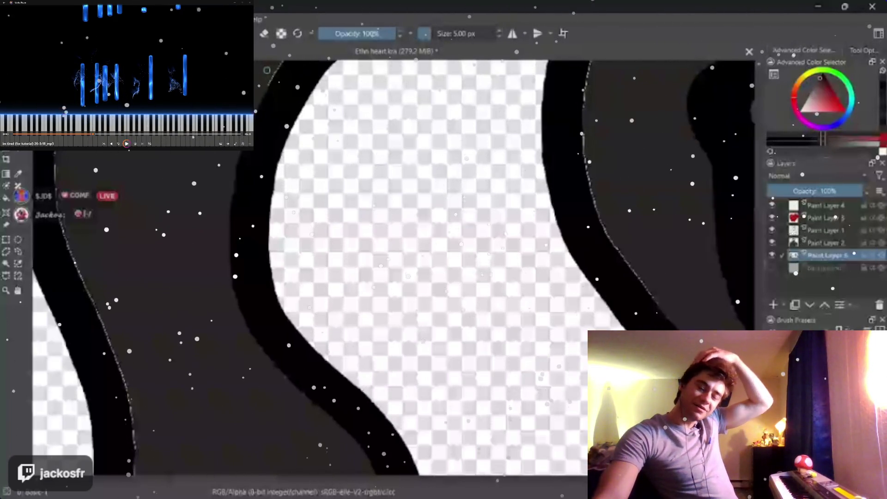
key(6)
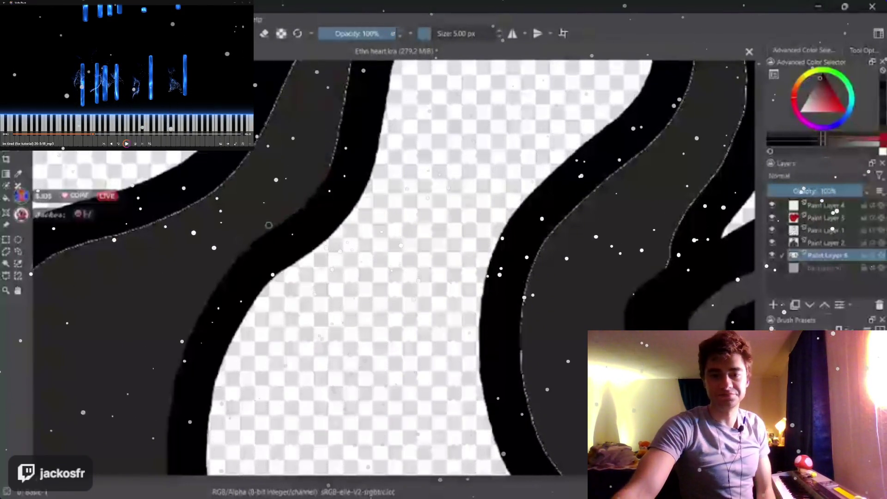
drag(592, 359, 454, 359)
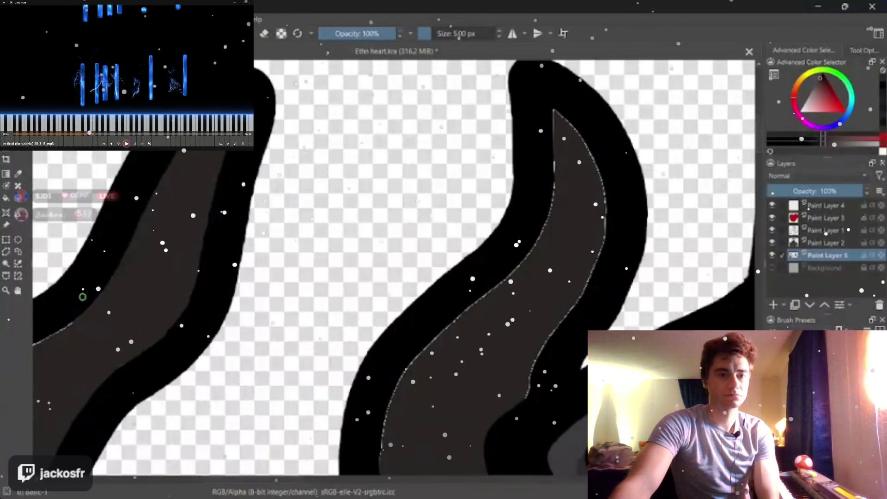
Step: Reposition and rotate the view about 30 degrees onto the big black smoke band
drag(82, 297, 221, 485)
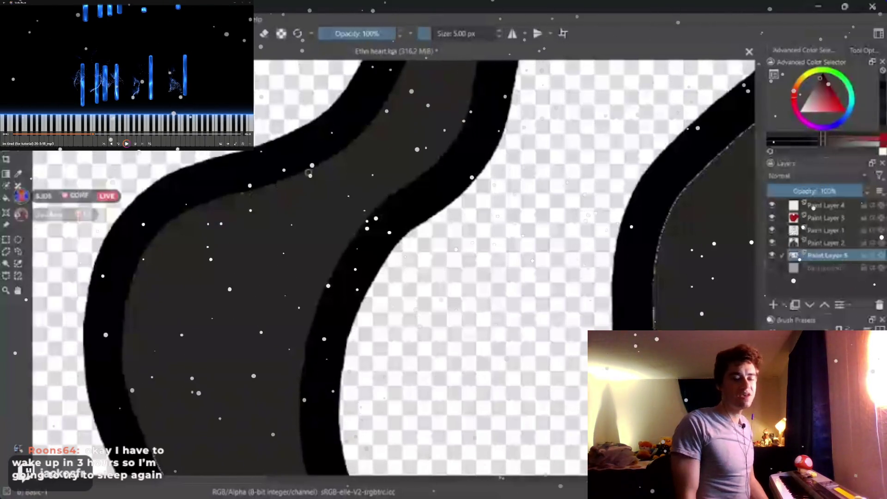
drag(308, 173, 360, 208)
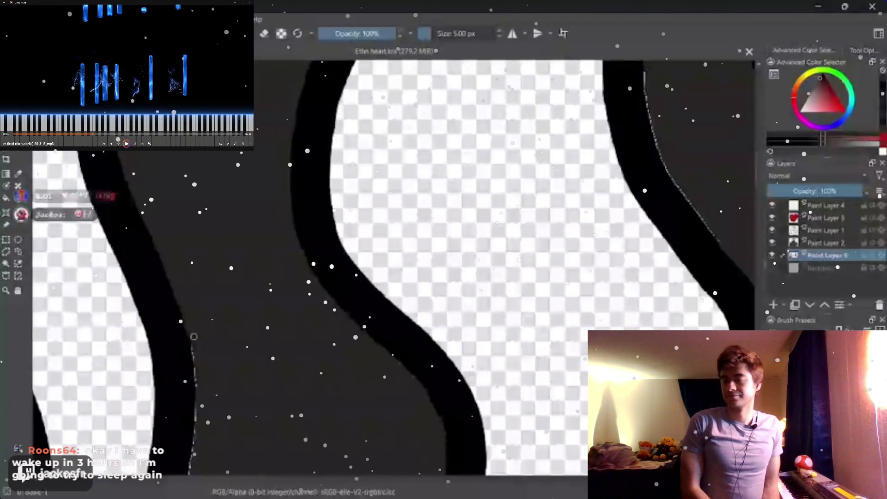
scroll(193, 336, up, 2)
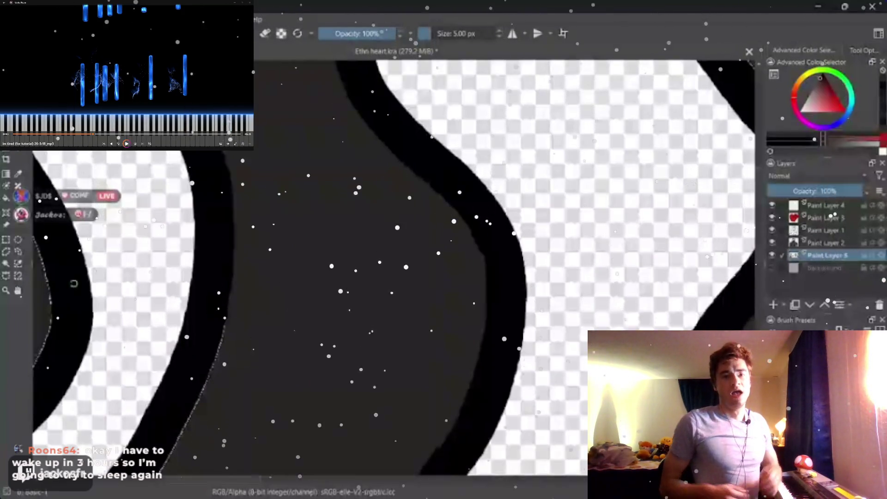
drag(74, 283, 350, 128)
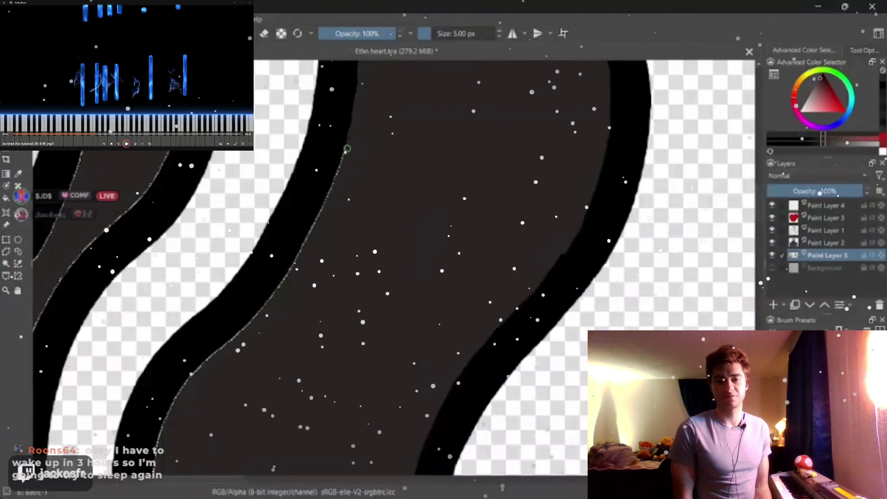
Step: Paint the band's left and lower-left edges solid black
drag(346, 148, 254, 319)
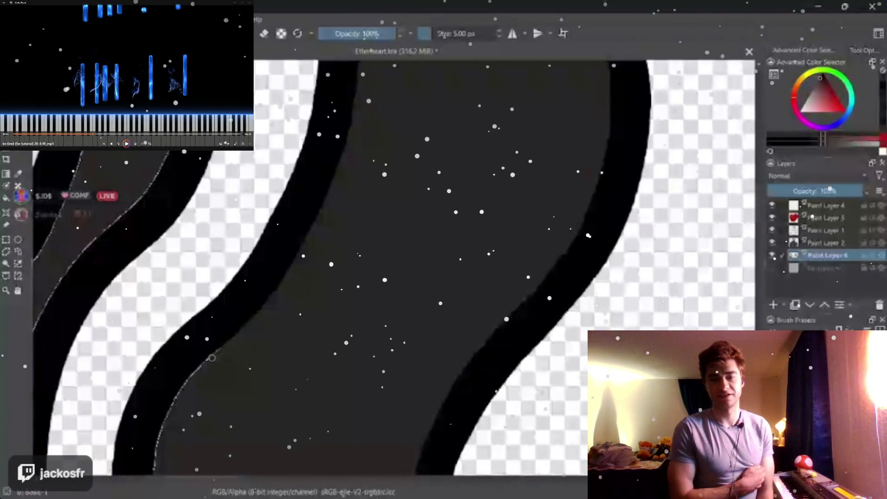
drag(199, 370, 172, 409)
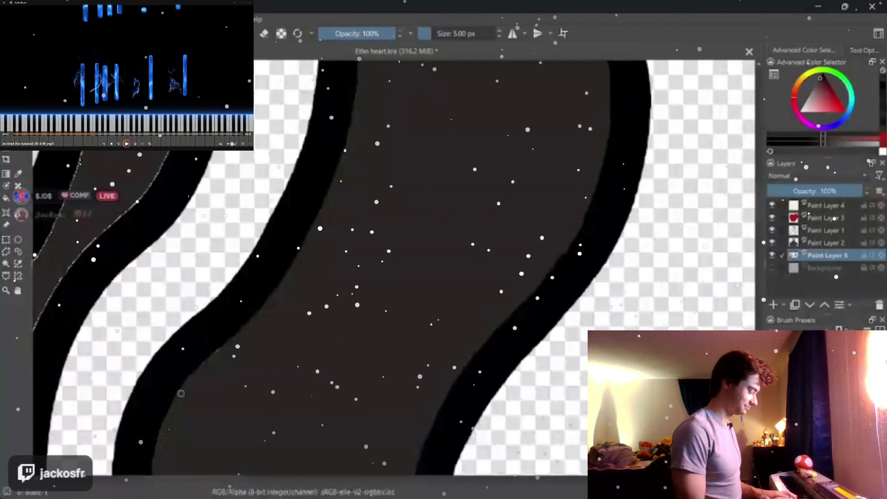
drag(180, 392, 282, 185)
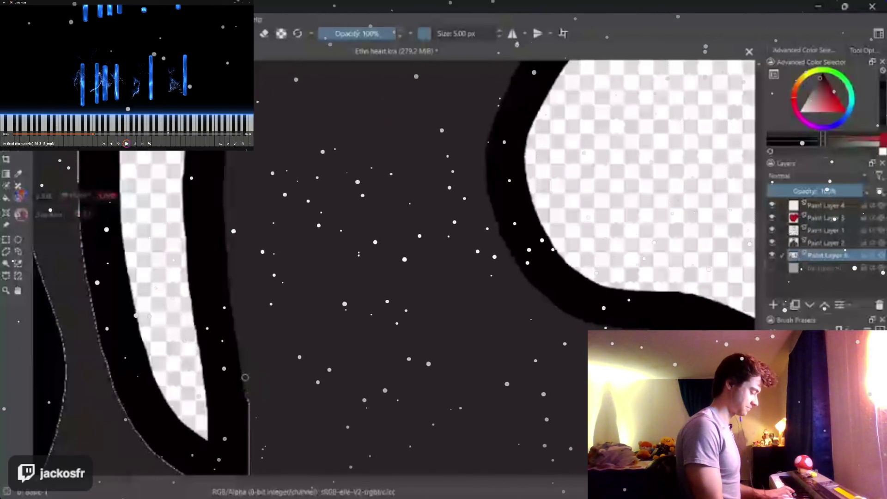
scroll(236, 312, down, 5)
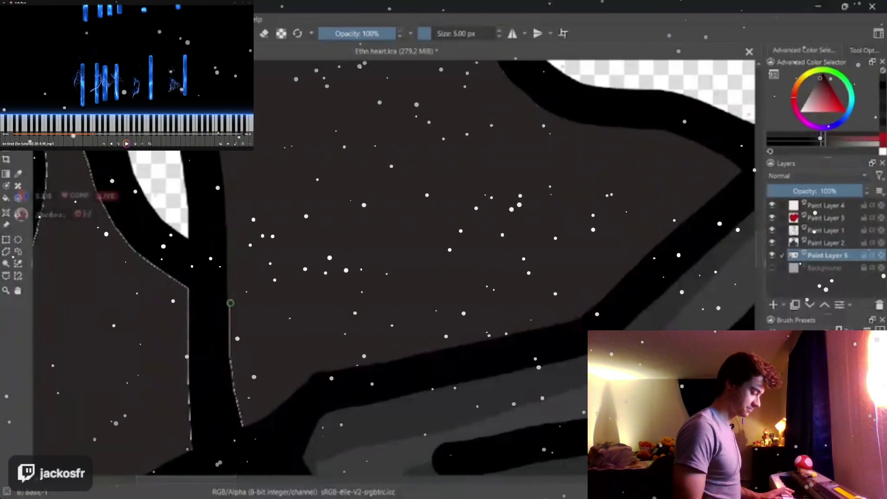
Step: Paint along the neighbouring tendril's outlined edge so it reads solid black
drag(231, 303, 185, 368)
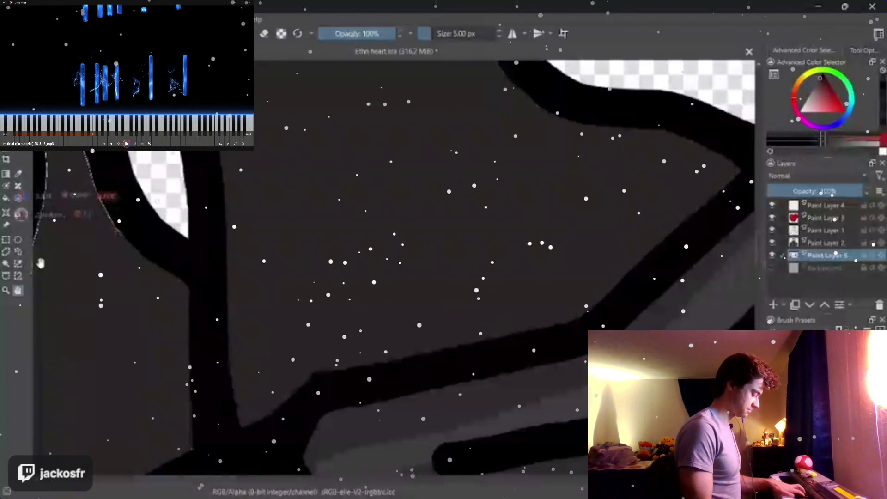
scroll(172, 421, left, 5)
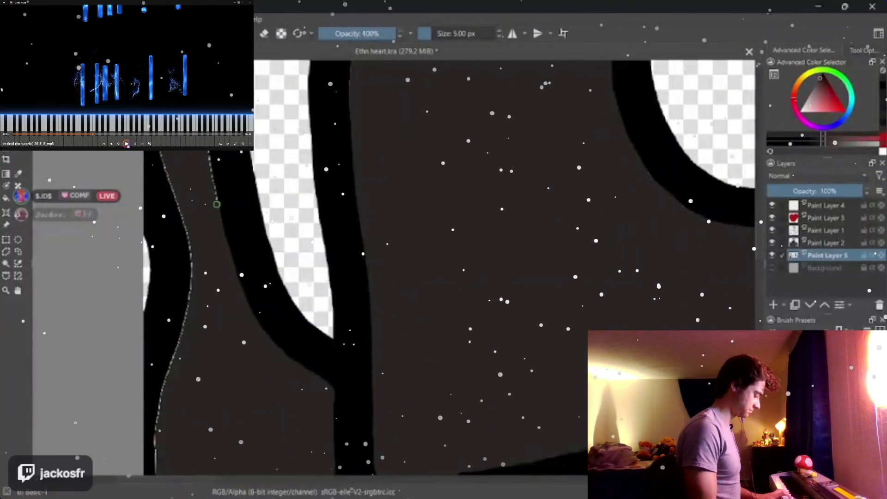
key(space)
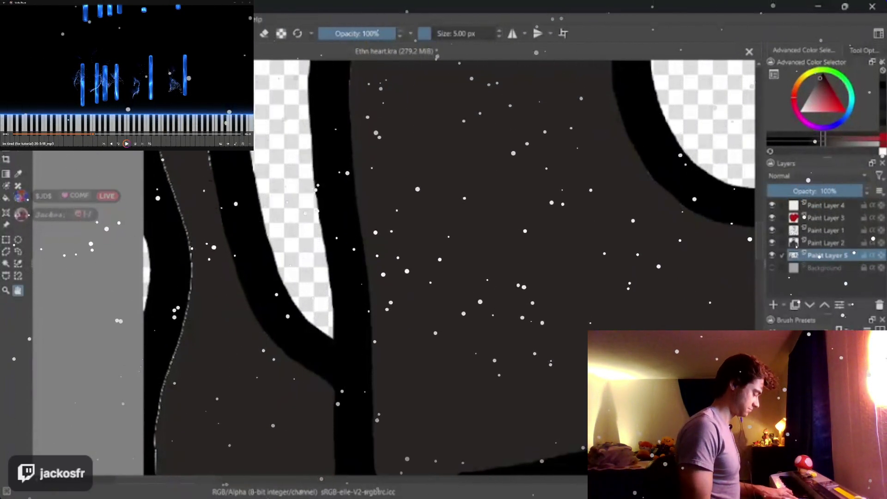
drag(134, 244, 141, 382)
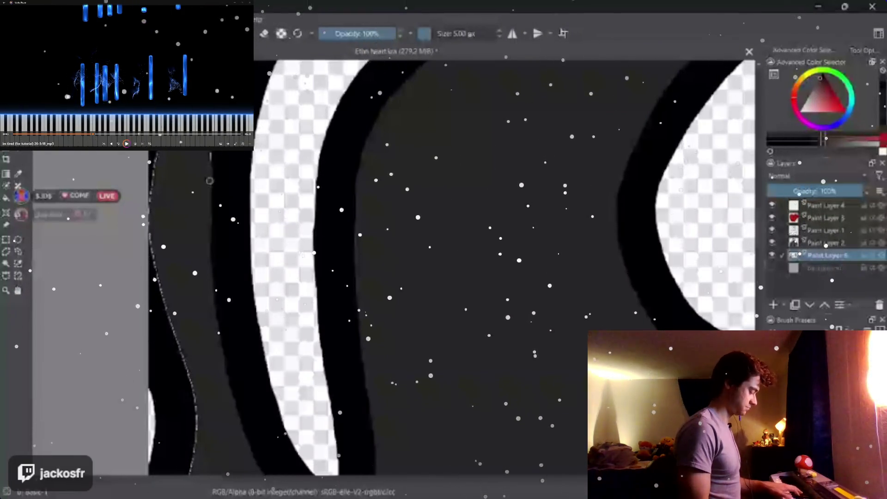
drag(40, 279, 161, 298)
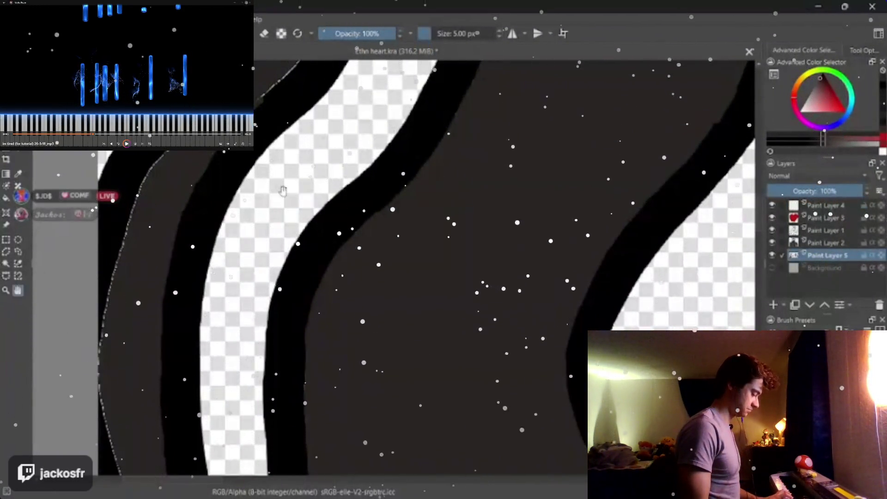
scroll(210, 286, down, 2)
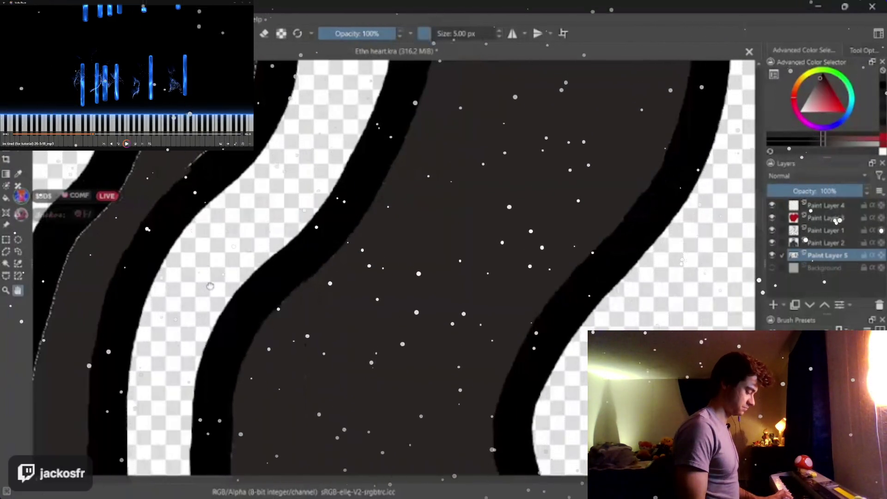
scroll(285, 229, down, 2)
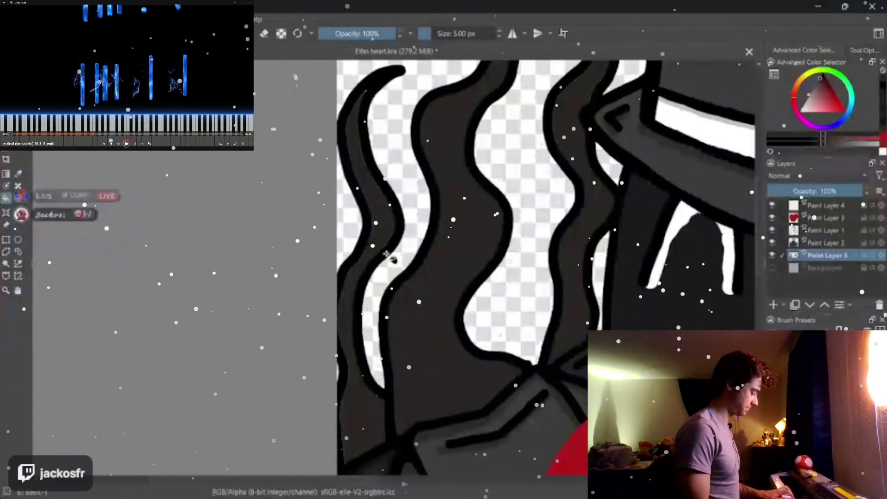
Step: Fill the grey tendril shapes beside the character's face with solid black
drag(392, 259, 164, 323)
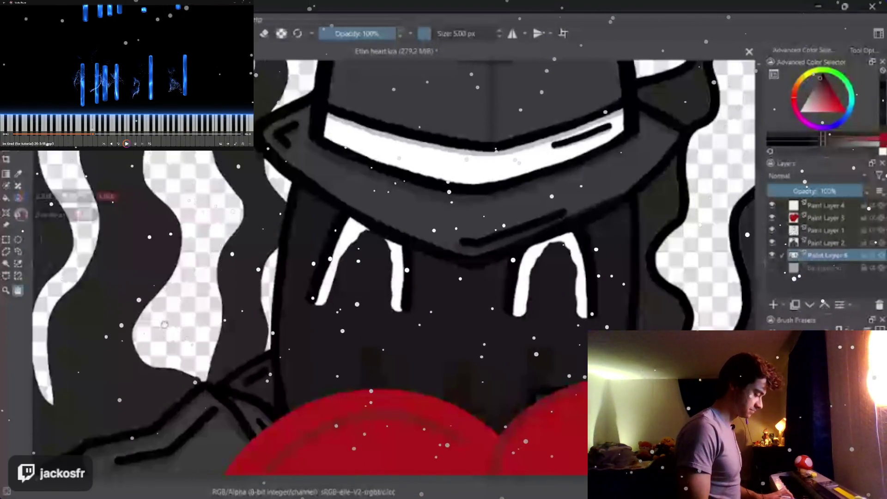
drag(467, 230, 97, 229)
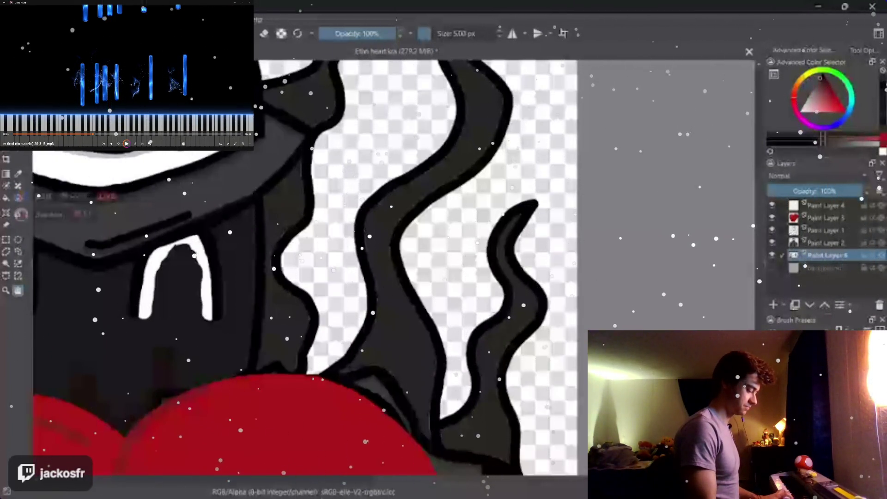
click(410, 287)
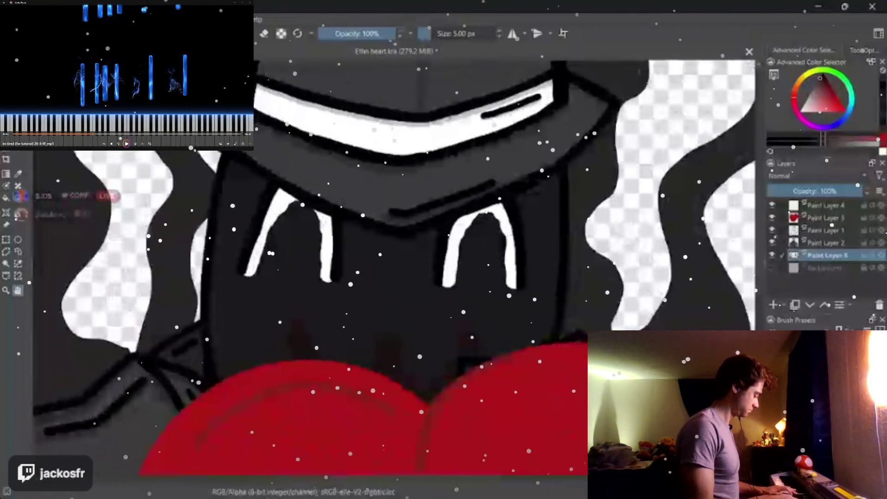
Step: Hide Paint Layer 2 and every other layer so only Paint Layer 5 shows
click(772, 243)
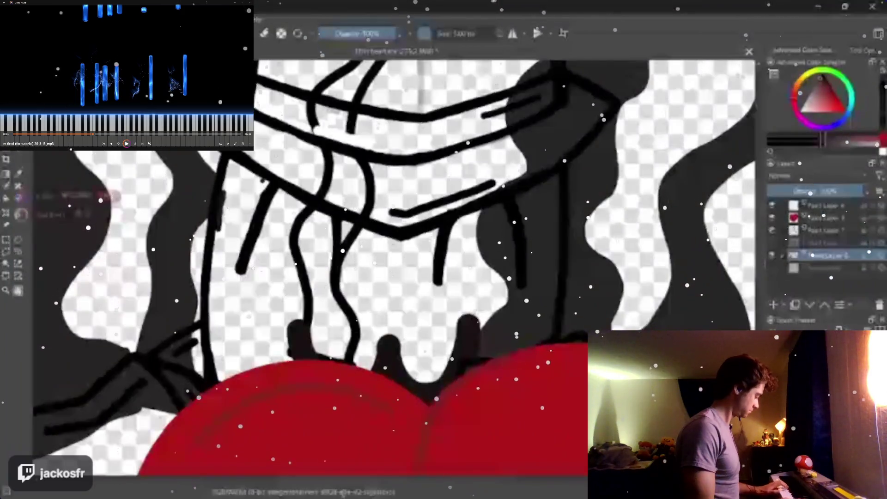
alt+click(771, 255)
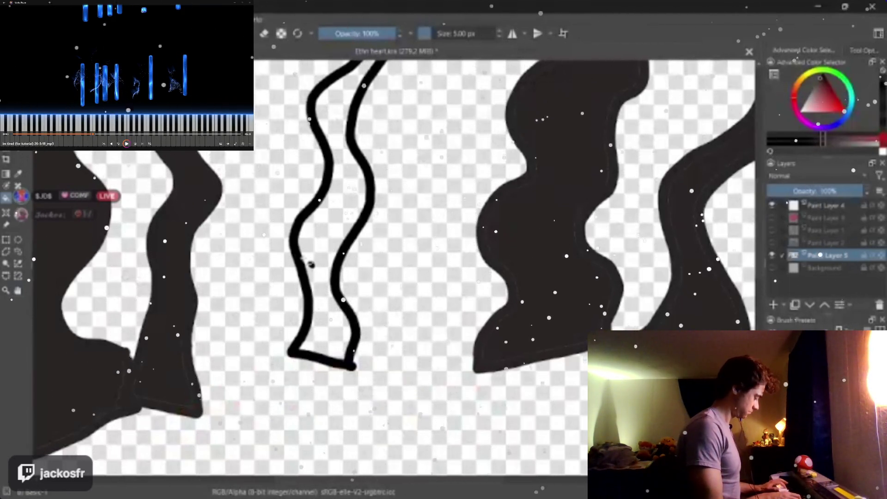
scroll(505, 263, left, 5)
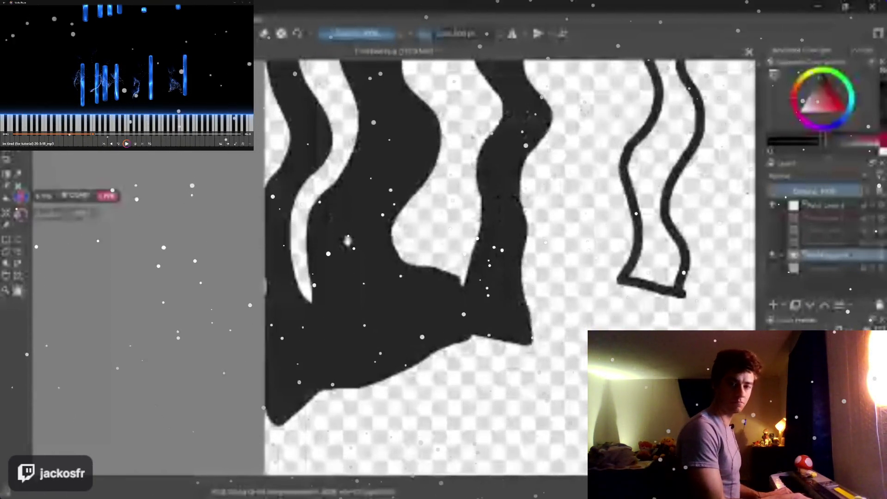
scroll(347, 240, up, 3)
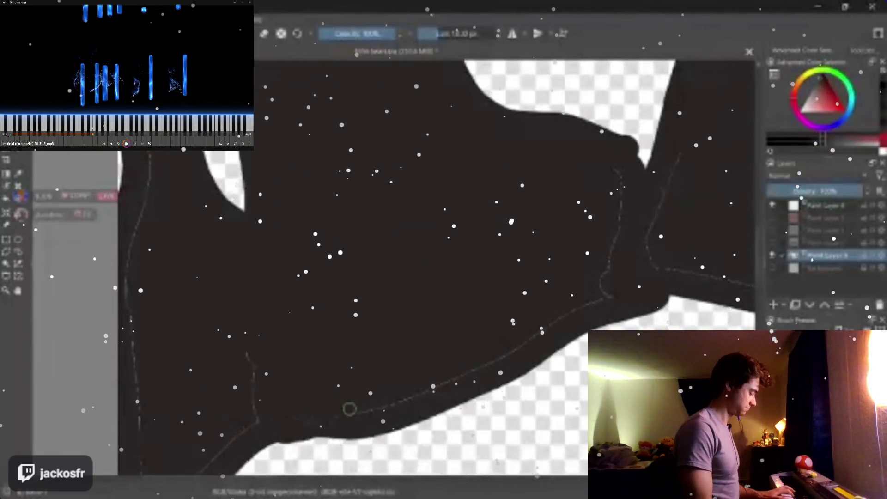
Step: Paint over the faint line along the shape's bottom, then stand the shapes upright in view
mouse_move(366, 405)
mouse_down()
mouse_move(426, 340)
mouse_move(477, 370)
mouse_move(608, 296)
mouse_move(613, 167)
mouse_move(624, 199)
mouse_up()
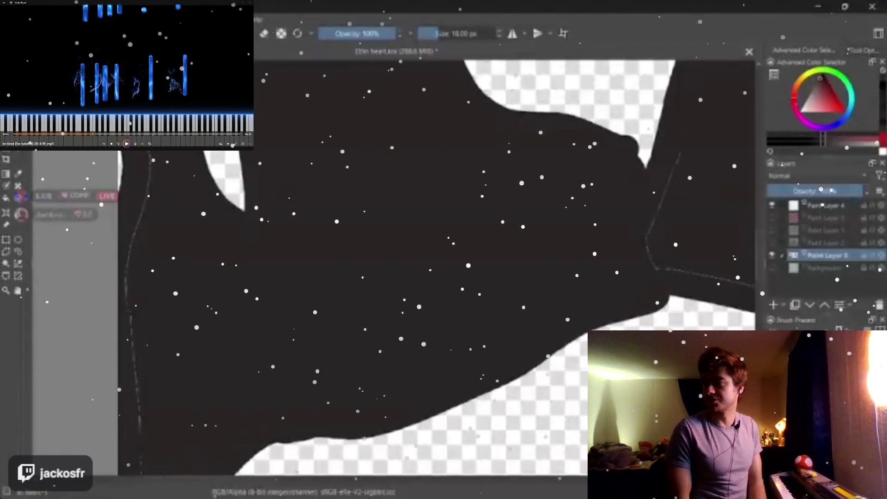
drag(128, 277, 319, 99)
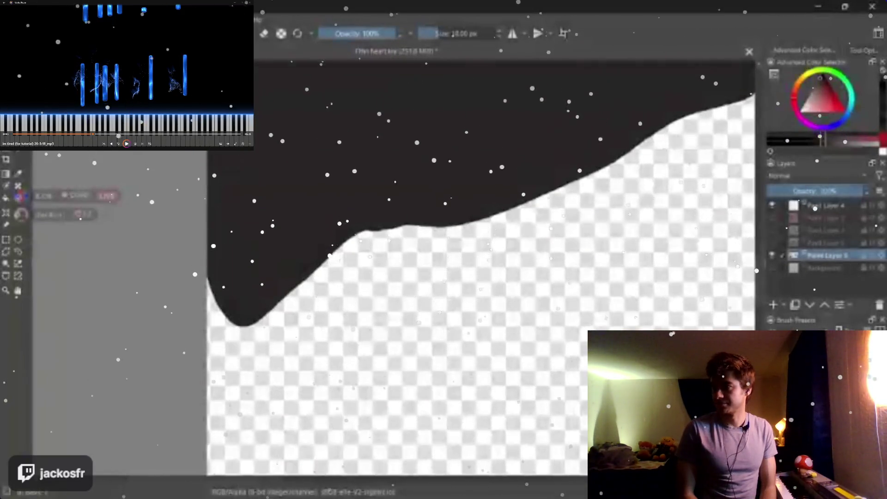
drag(207, 212, 291, 388)
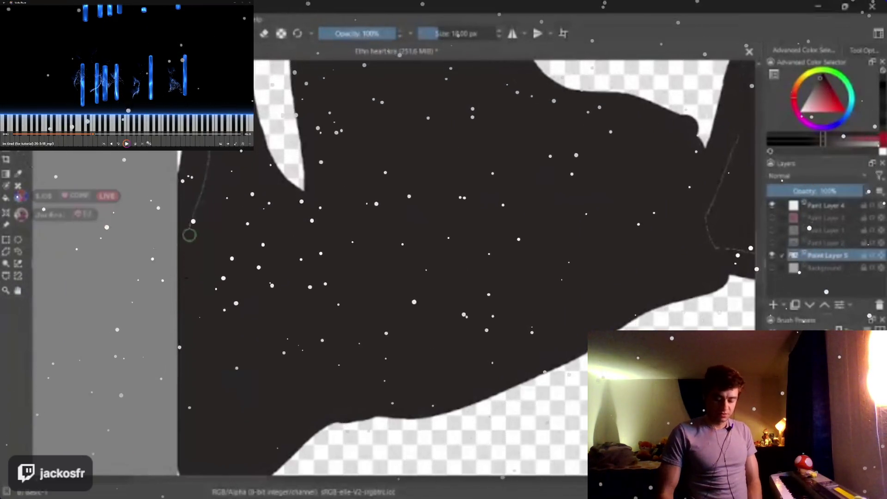
key(5)
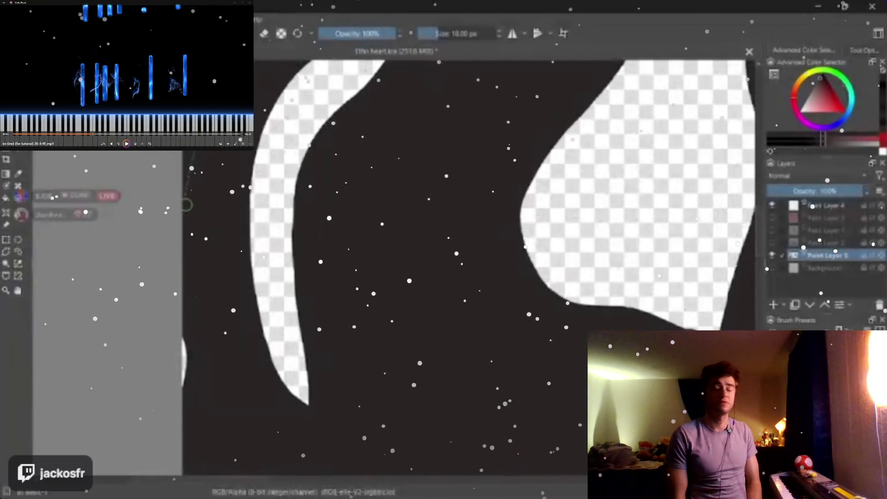
key(5)
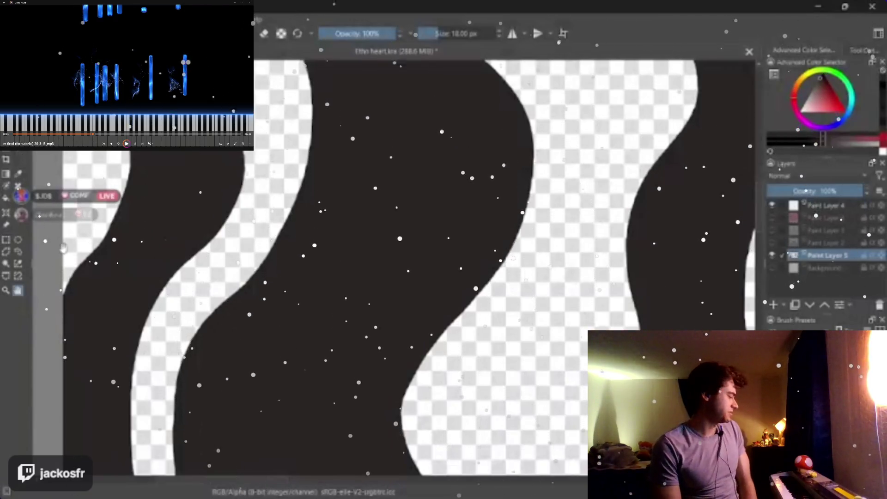
key(4)
key(4)
key(4)
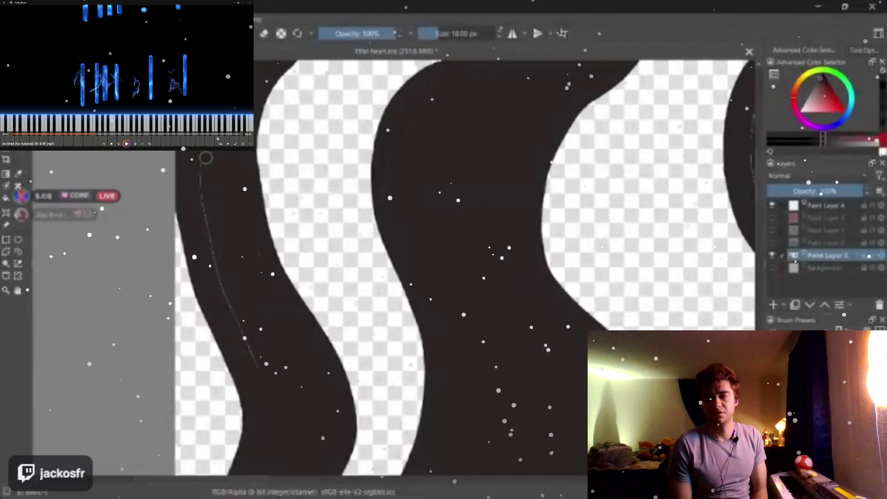
Step: Remove the faint grey stroke beside the shape and extend the leftmost tendril's tip
drag(206, 158, 265, 372)
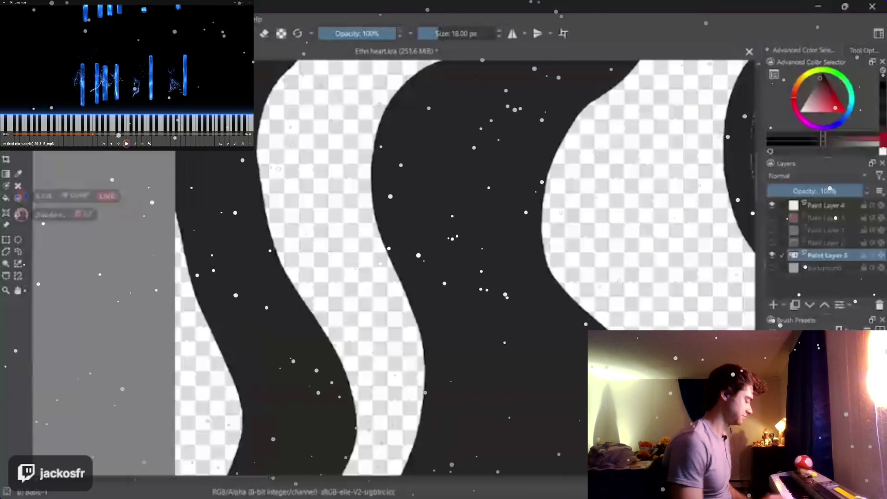
drag(444, 263, 431, 202)
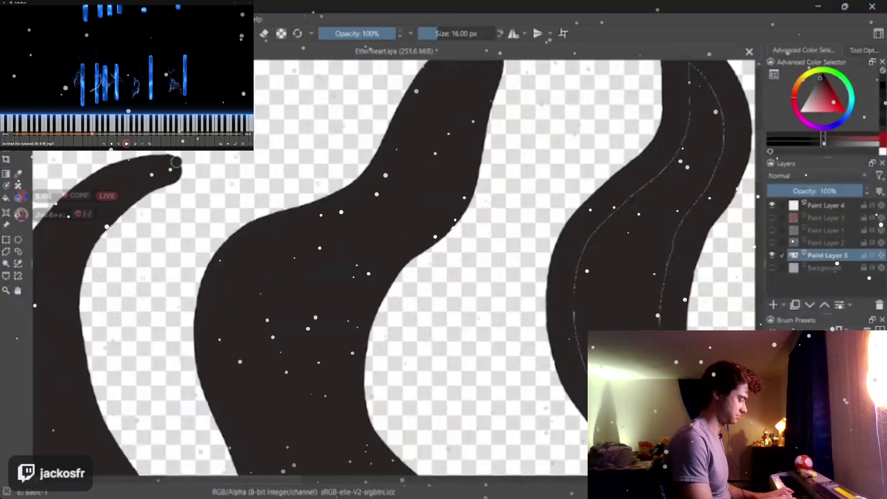
drag(172, 166, 189, 171)
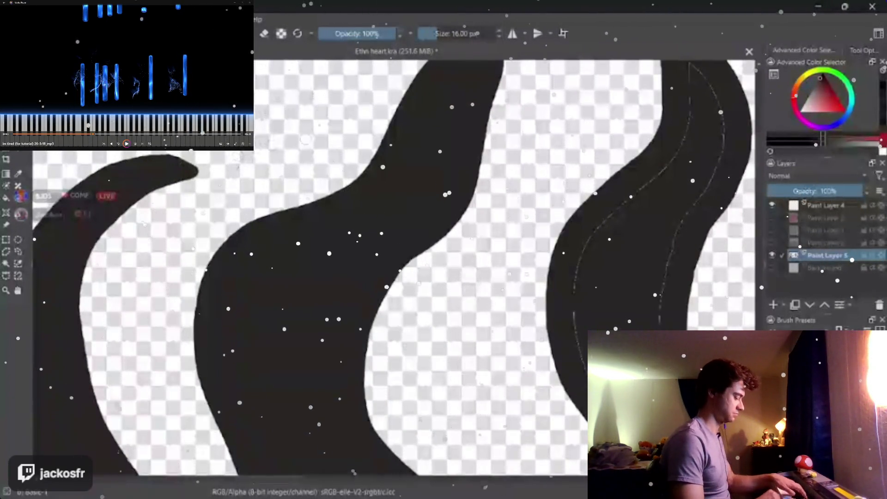
drag(191, 172, 189, 169)
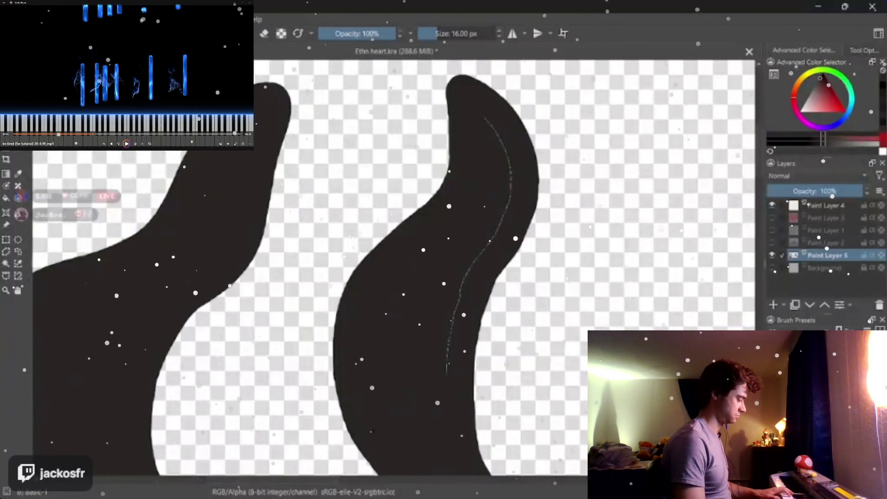
mouse_move(388, 277)
mouse_down()
mouse_move(416, 264)
mouse_move(388, 229)
mouse_up()
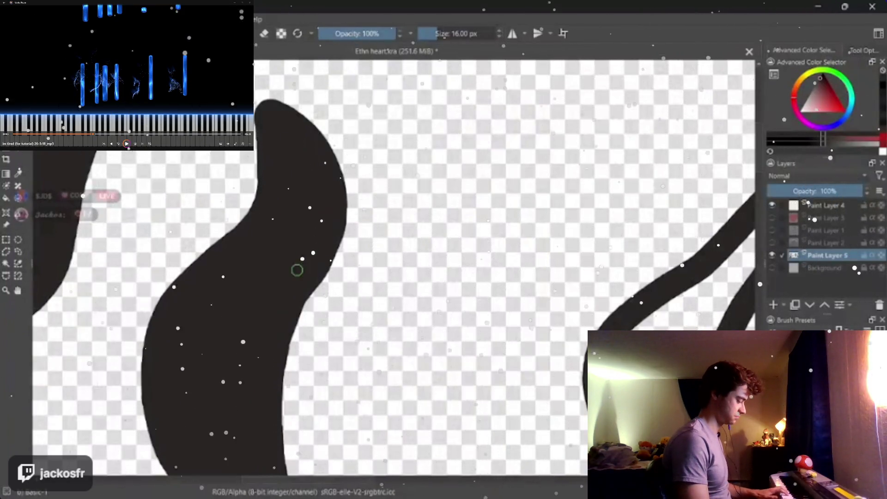
mouse_move(150, 286)
mouse_down()
mouse_move(334, 97)
mouse_move(388, 208)
mouse_up()
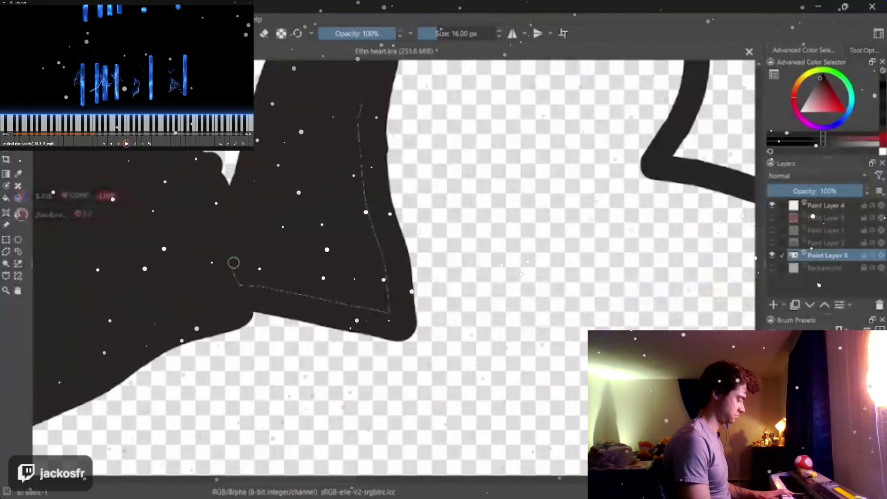
drag(234, 262, 355, 266)
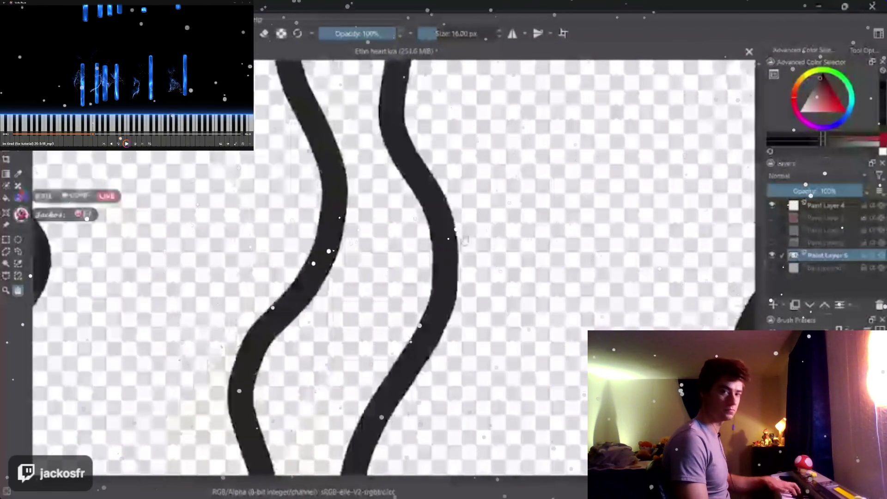
scroll(355, 266, down, 1)
scroll(356, 265, down, 1)
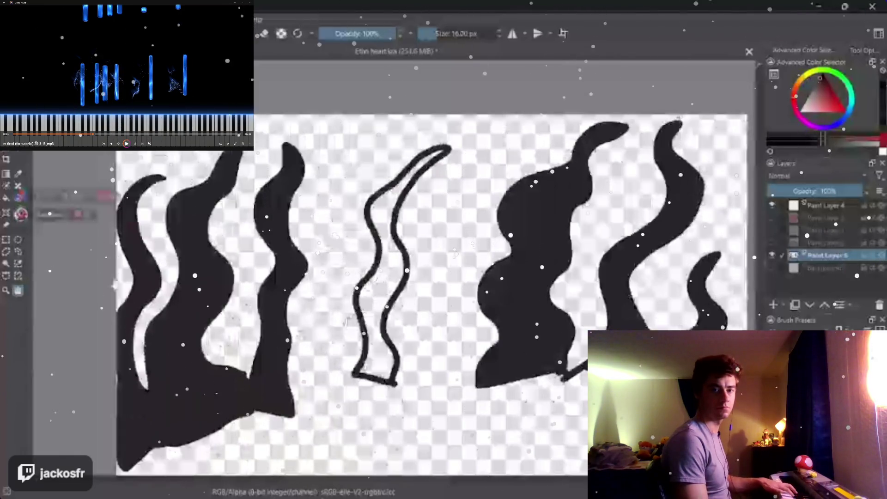
Step: Fill the outlined middle stroke solid black and cover the light guide lines along its lower edge
key(f)
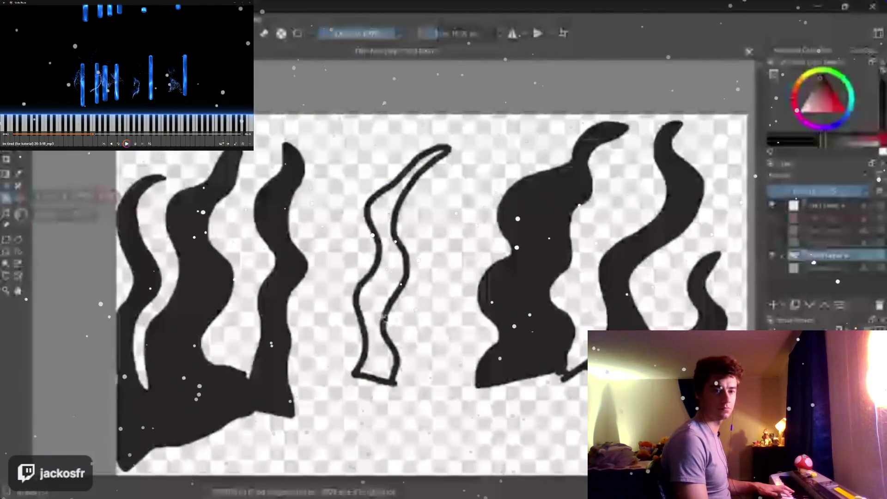
click(381, 277)
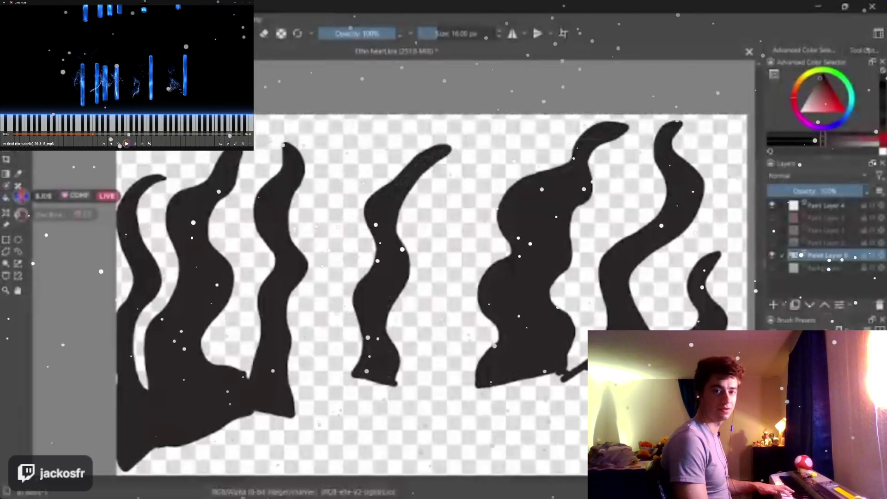
scroll(382, 301, up, 1)
scroll(382, 302, up, 1)
scroll(382, 301, up, 1)
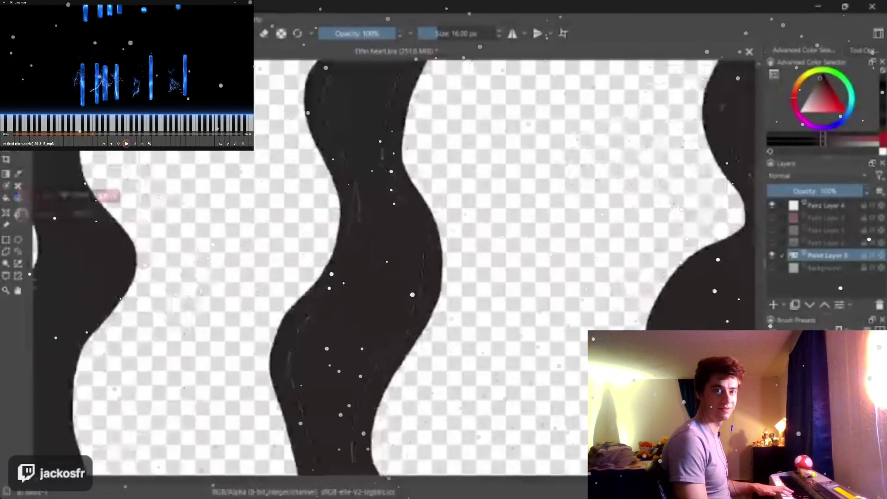
scroll(325, 265, up, 1)
drag(415, 311, 478, 173)
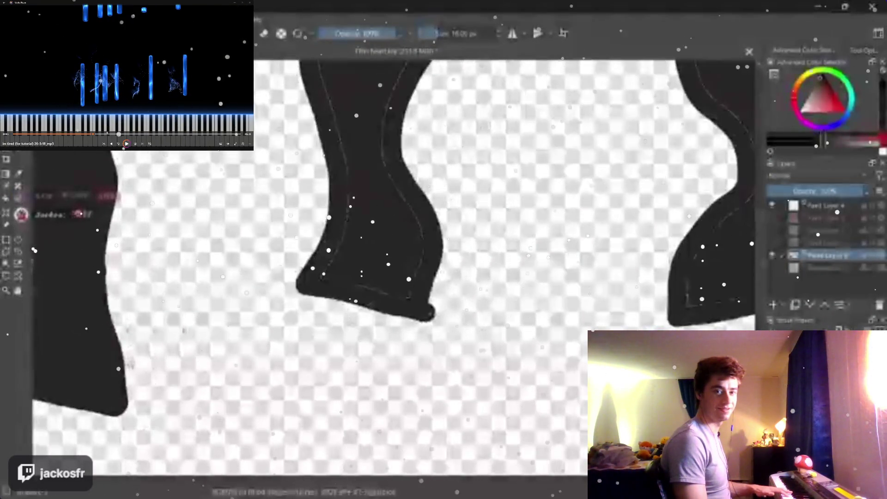
mouse_move(354, 282)
mouse_down()
mouse_move(413, 213)
mouse_move(392, 182)
mouse_up()
mouse_move(340, 238)
mouse_down()
mouse_move(351, 182)
mouse_move(334, 86)
mouse_up()
Step: Tilt the view up onto the tendrils' upper curves to follow the left shape
drag(444, 173, 443, 243)
scroll(444, 264, up, 1)
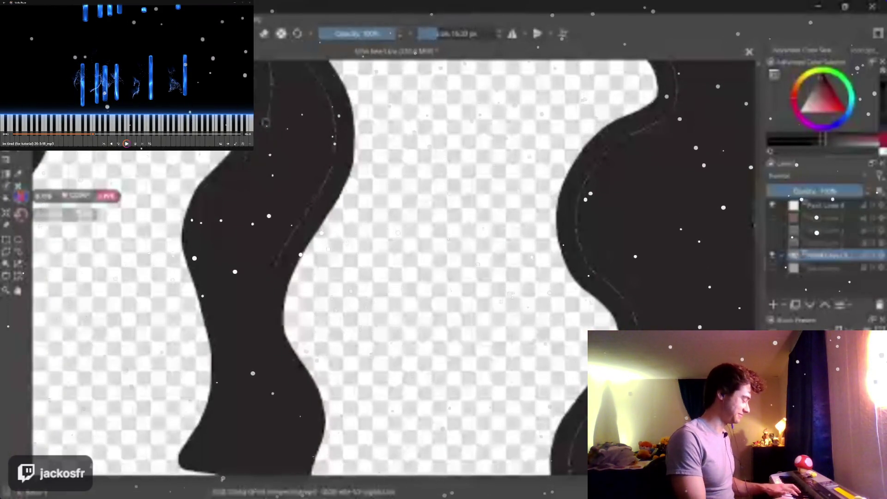
drag(243, 164, 244, 303)
drag(277, 208, 277, 291)
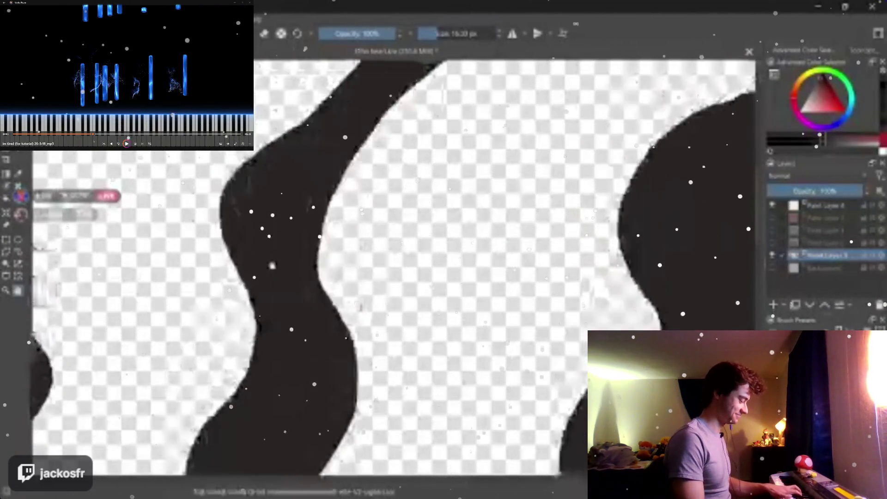
drag(277, 208, 291, 263)
scroll(365, 273, down, 2)
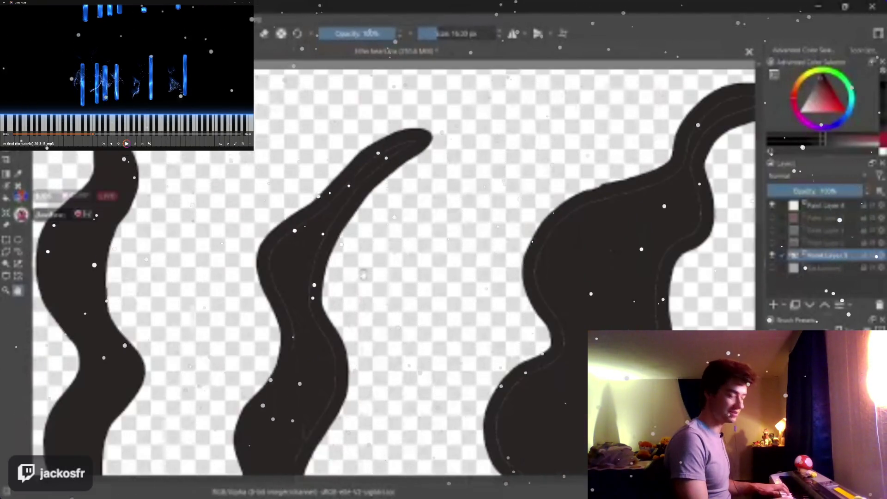
scroll(363, 274, down, 2)
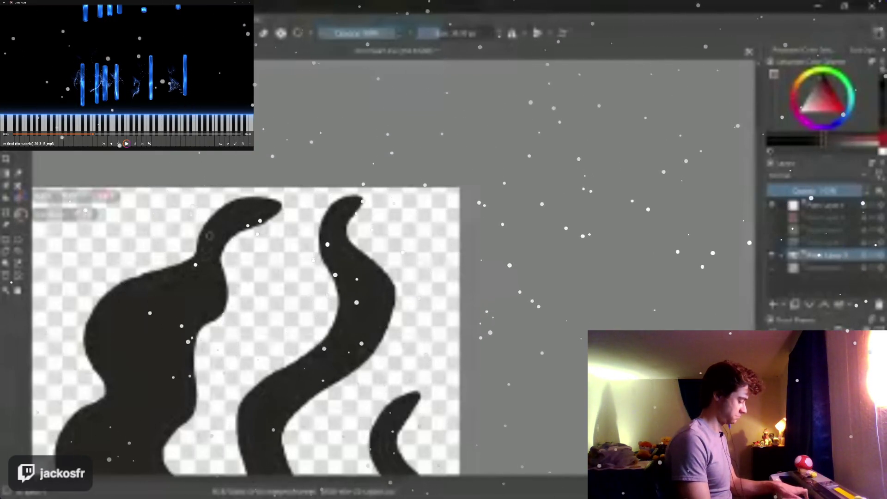
Step: Warp and rotate the tendrils into a new flow, apply it, and touch up the lower edge
drag(209, 235, 338, 221)
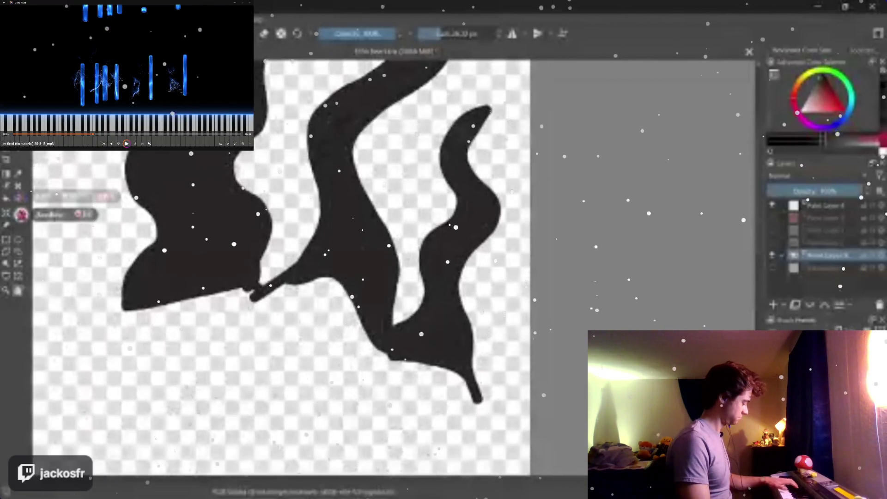
key(Return)
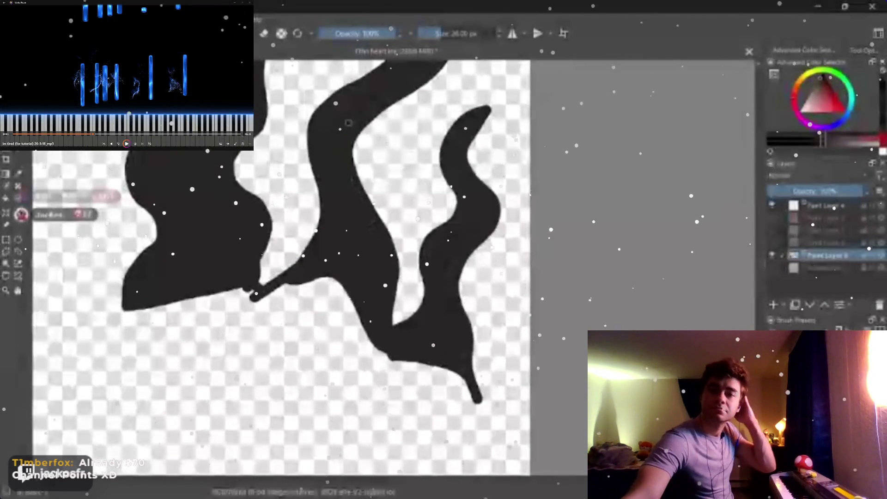
scroll(345, 131, up, 3)
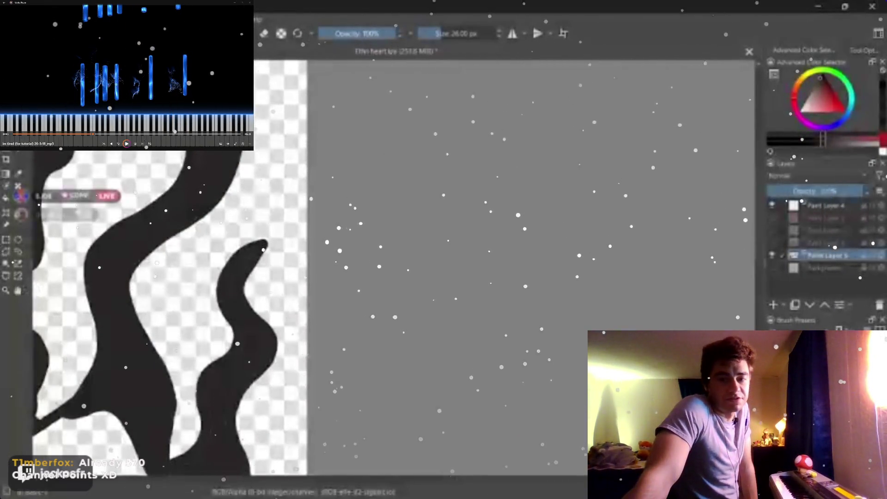
scroll(166, 312, up, 2)
scroll(167, 312, up, 2)
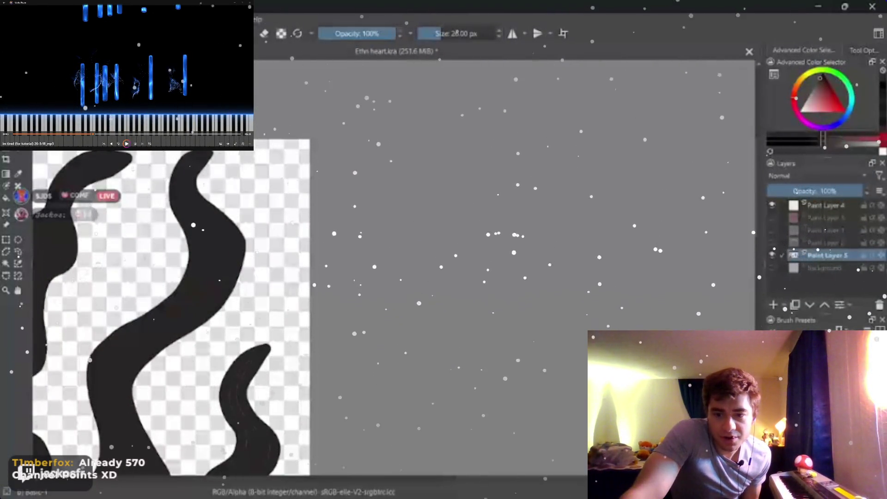
scroll(186, 311, up, 2)
drag(185, 311, 262, 183)
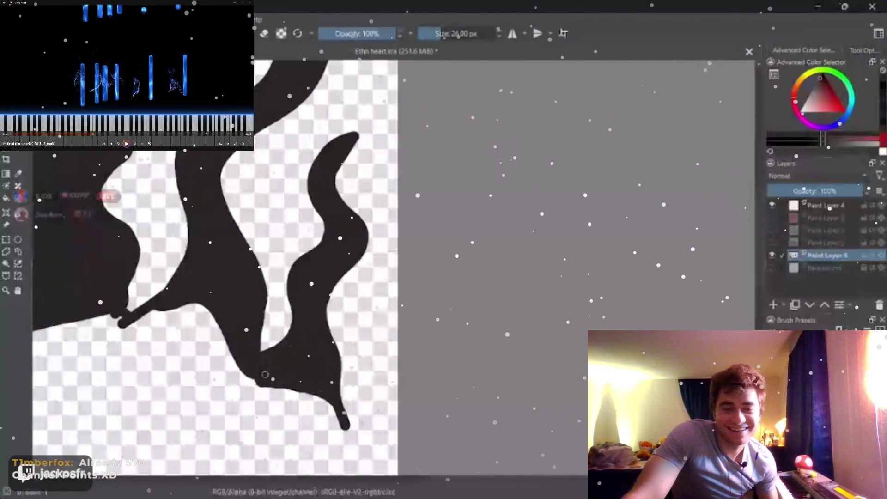
drag(262, 361, 332, 396)
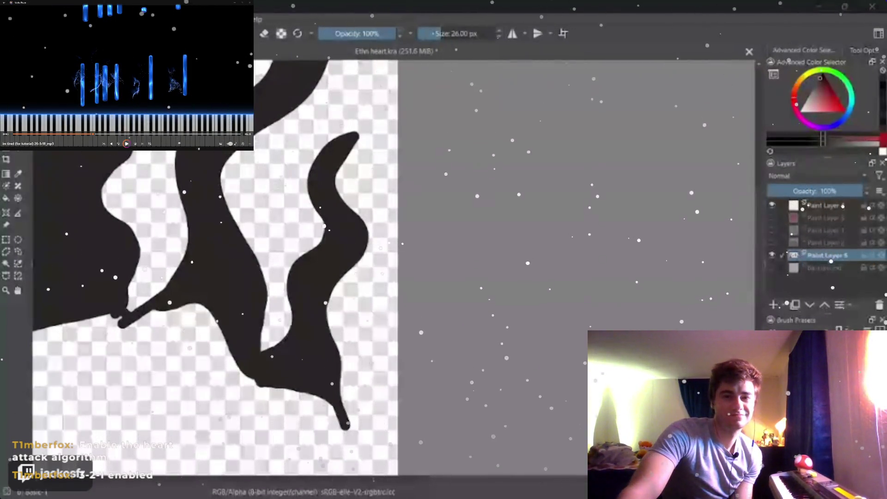
Step: Paint black over the transparent gap between two smoke strands
drag(198, 156, 201, 222)
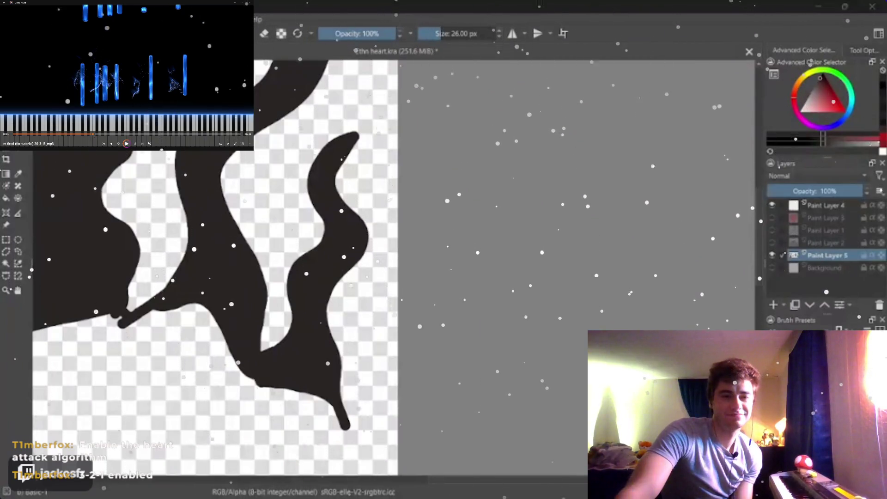